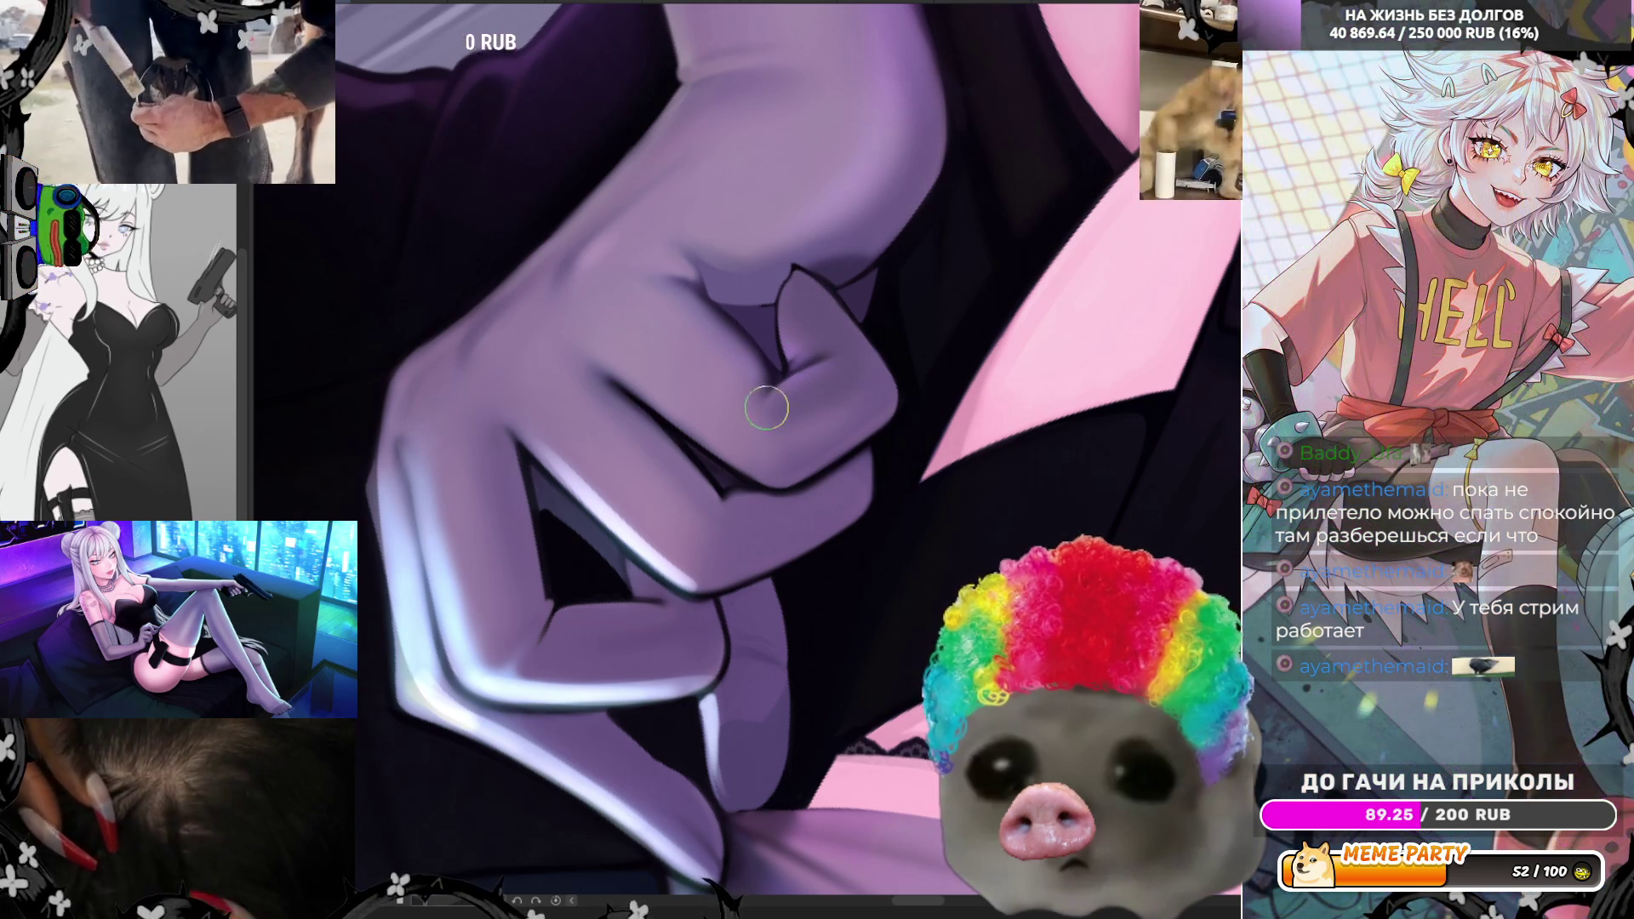
# - Rotate and zoom the view in close on the gloved hand pinching the fabric
pyautogui.moveTo(448, 874); pyautogui.dragTo(868, 454)
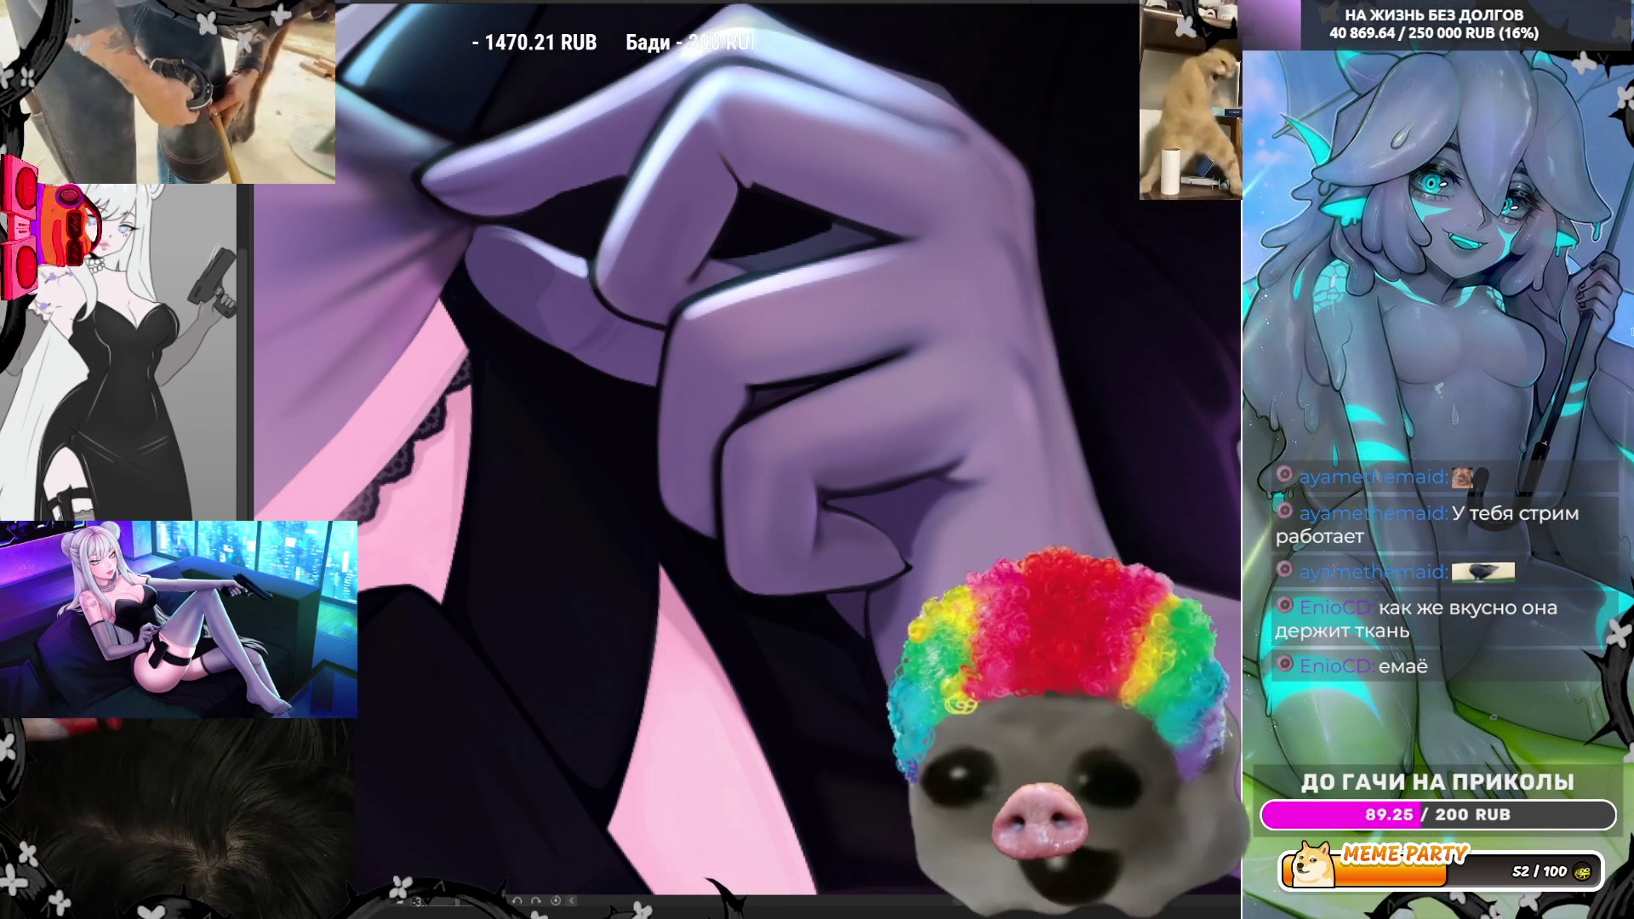
pyautogui.scroll(-5, 747, 451)
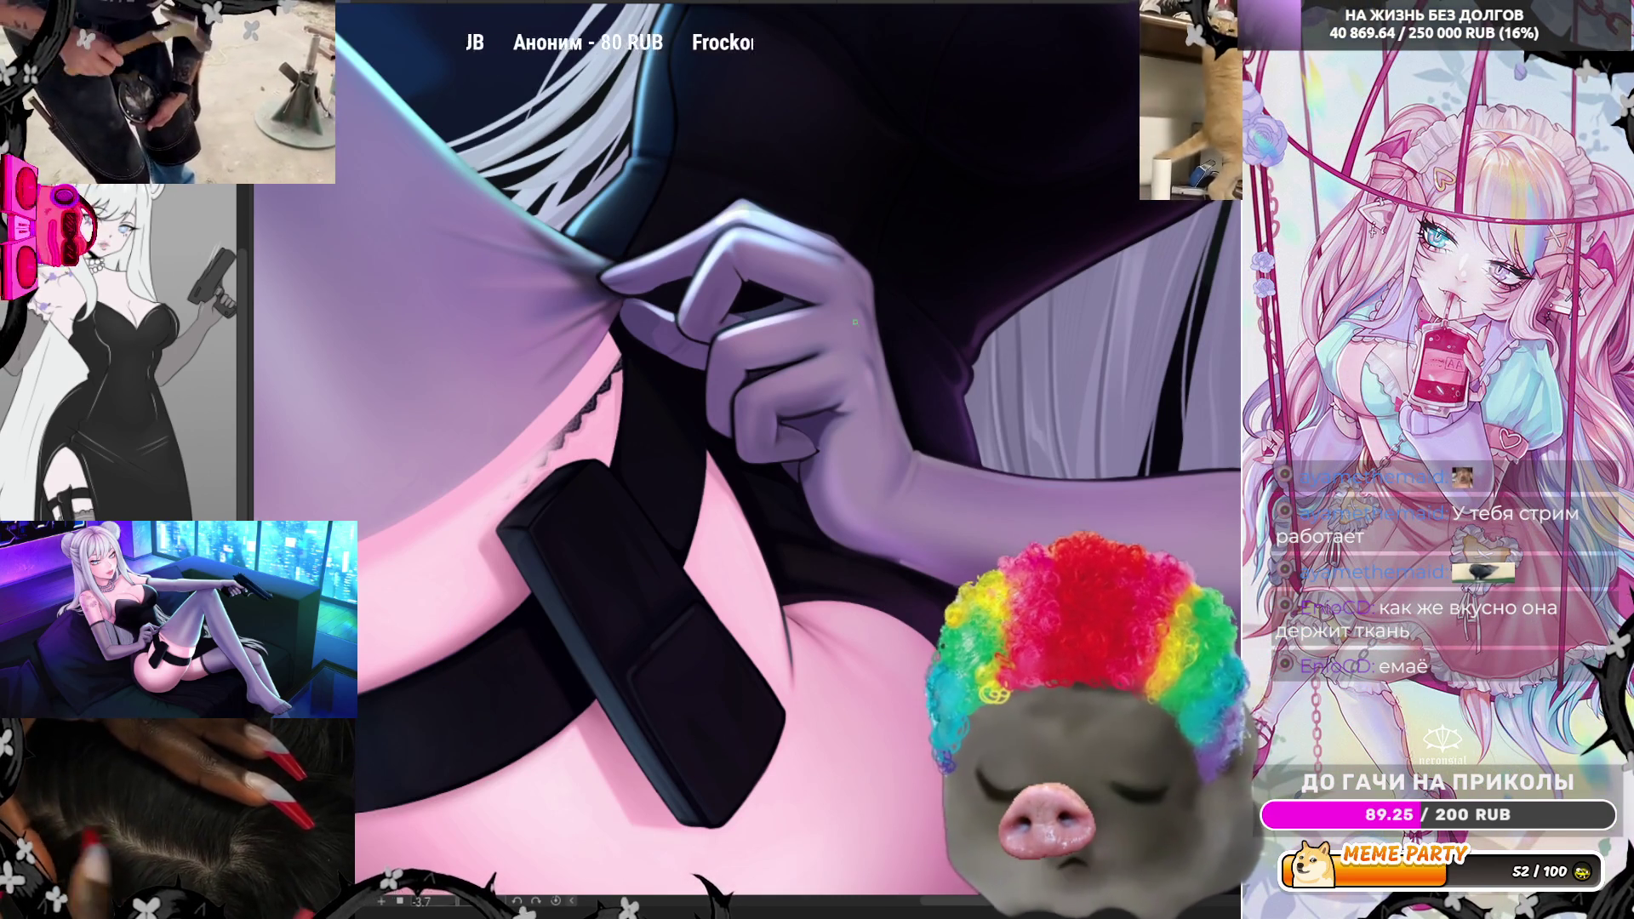
pyautogui.scroll(-1, 854, 312)
pyautogui.scroll(-6, 838, 299)
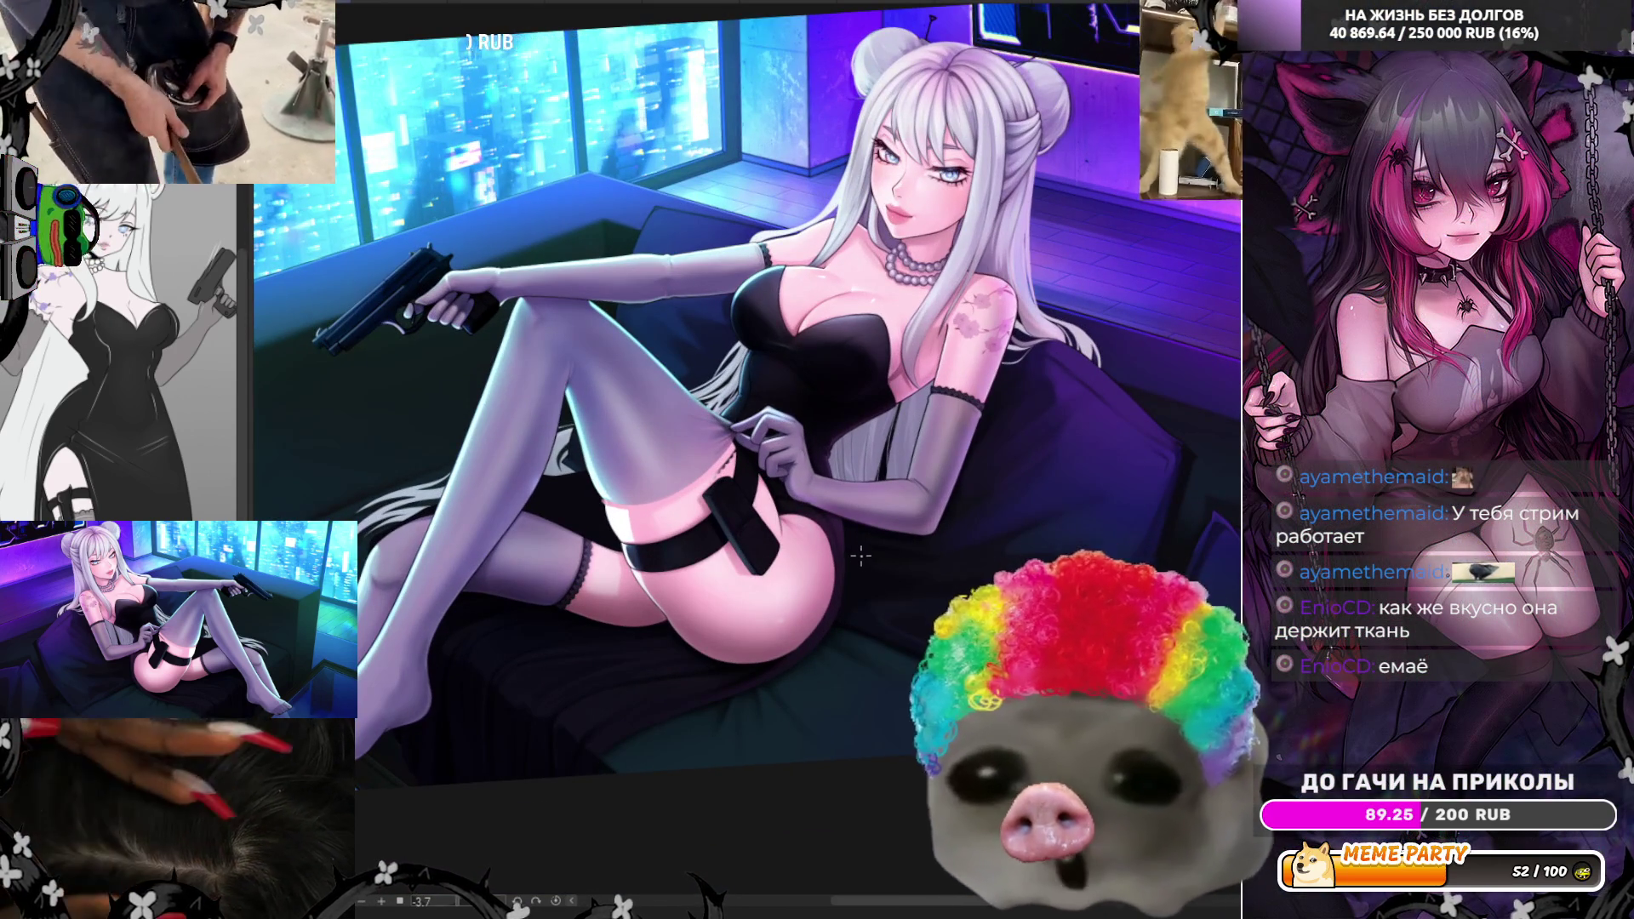
pyautogui.scroll(1, 839, 544)
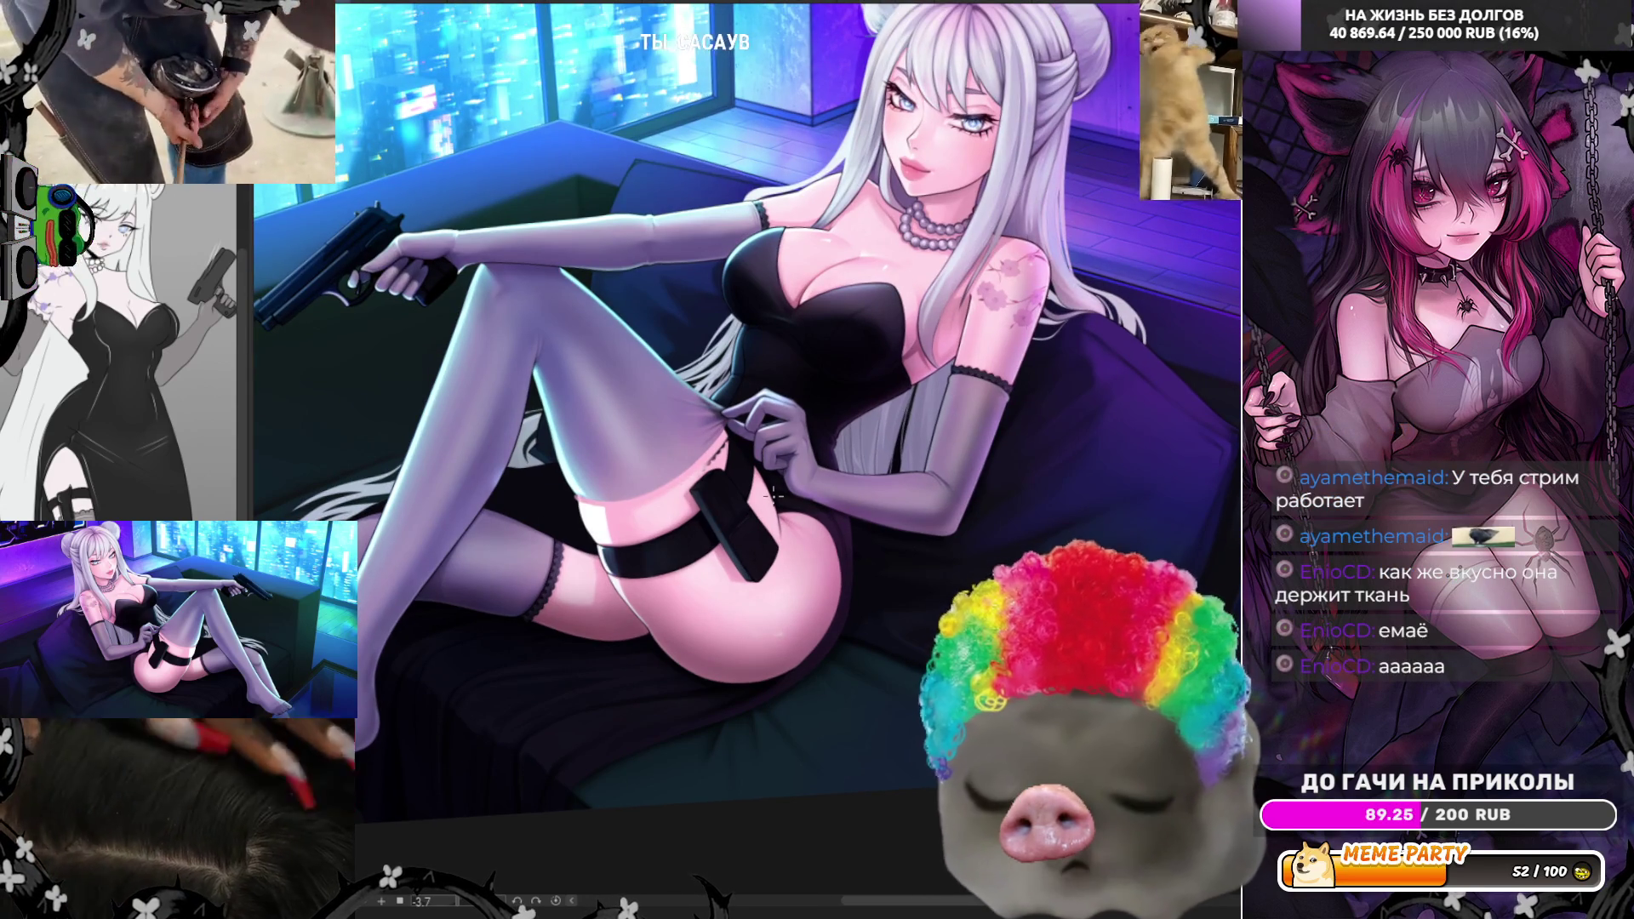
pyautogui.scroll(5, 774, 491)
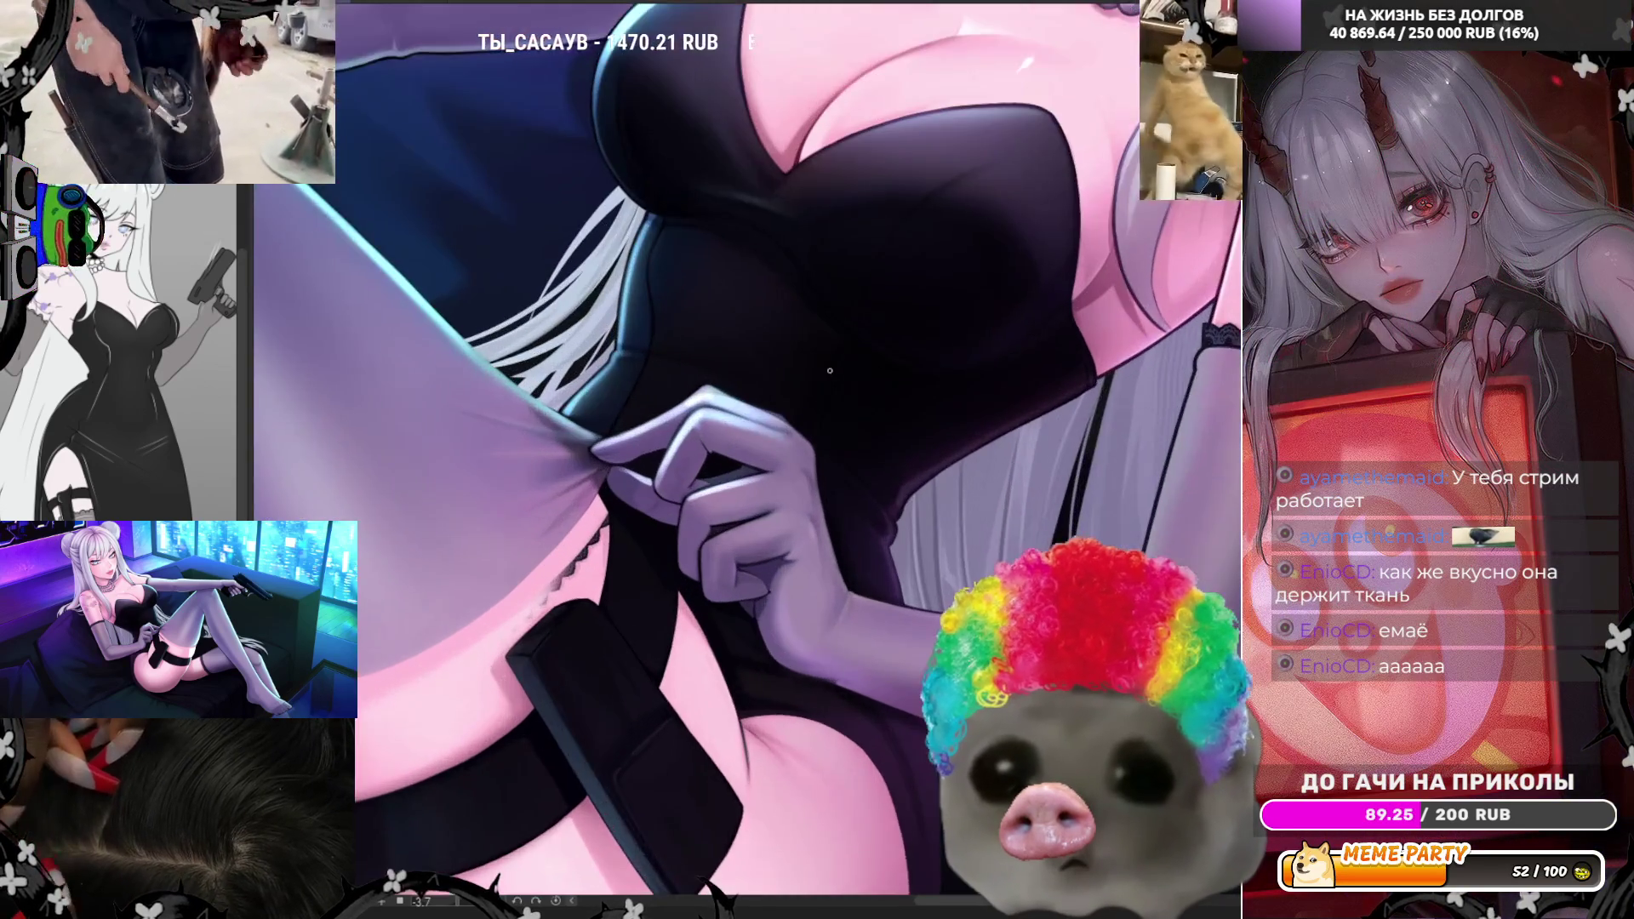
pyautogui.scroll(3, 757, 391)
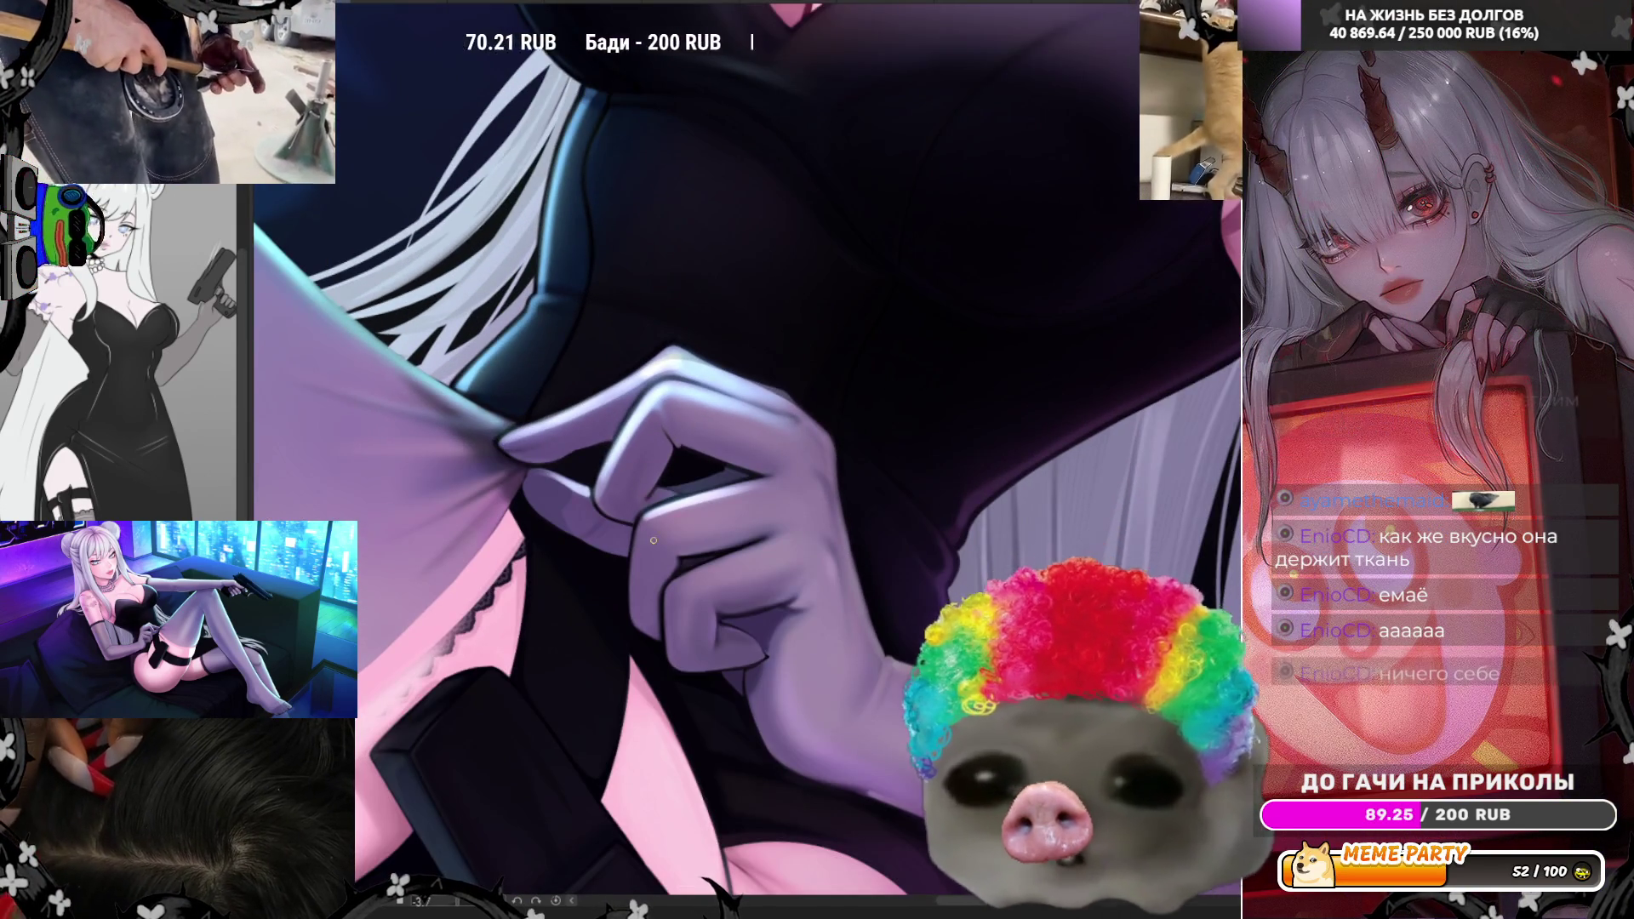
pyautogui.scroll(1, 733, 541)
pyautogui.scroll(-2, 734, 541)
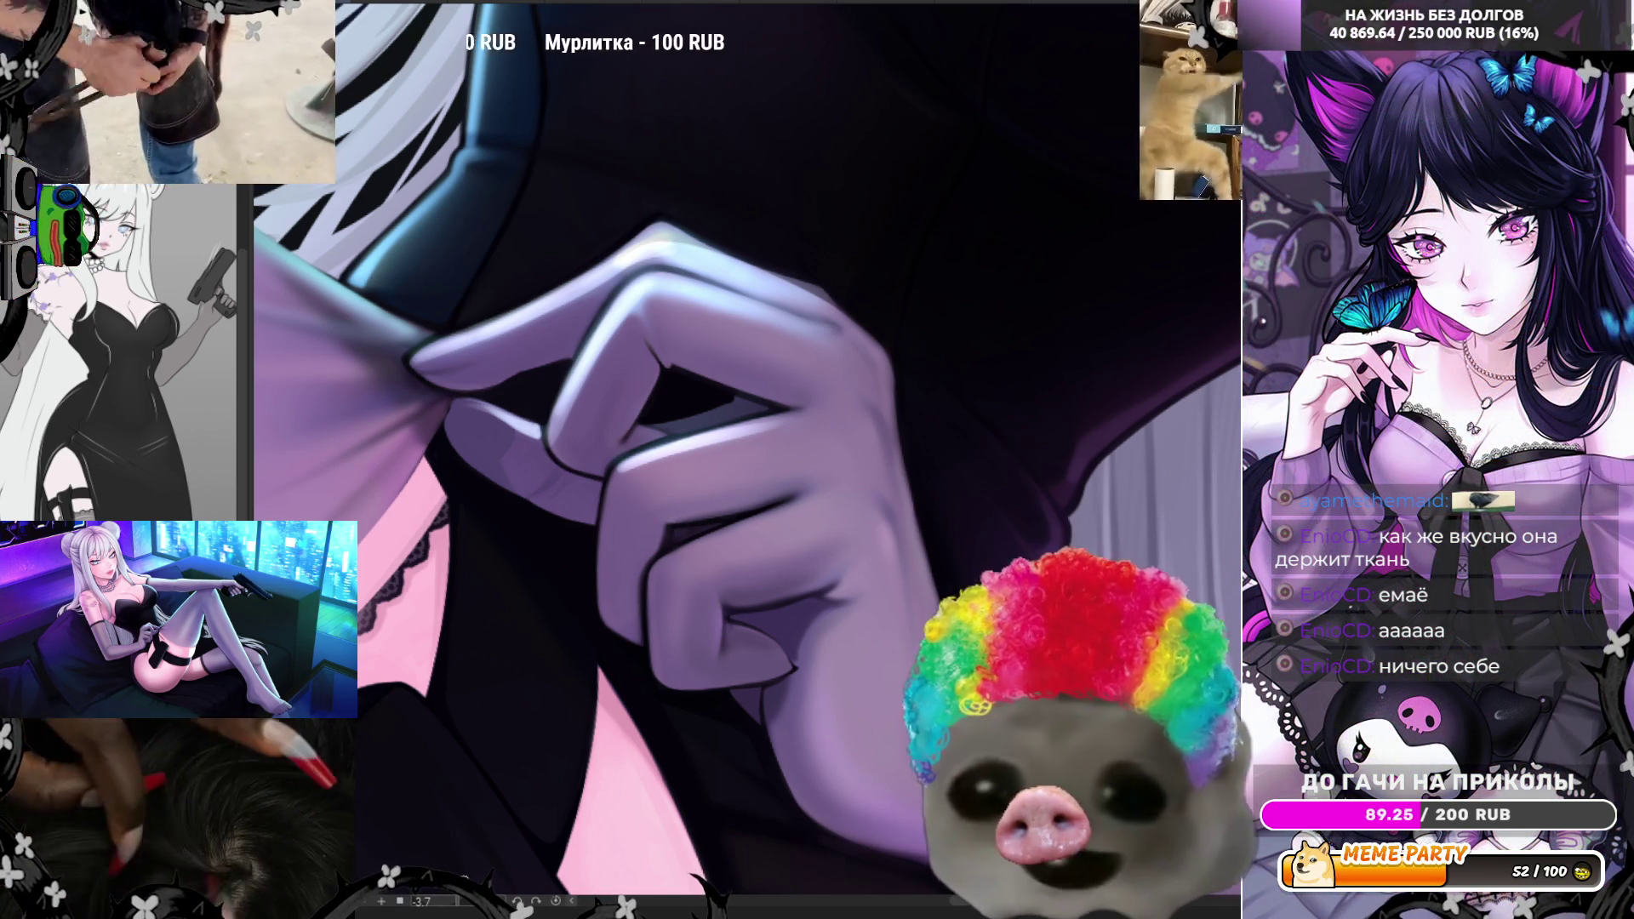
pyautogui.moveTo(698, 477); pyautogui.dragTo(606, 652)
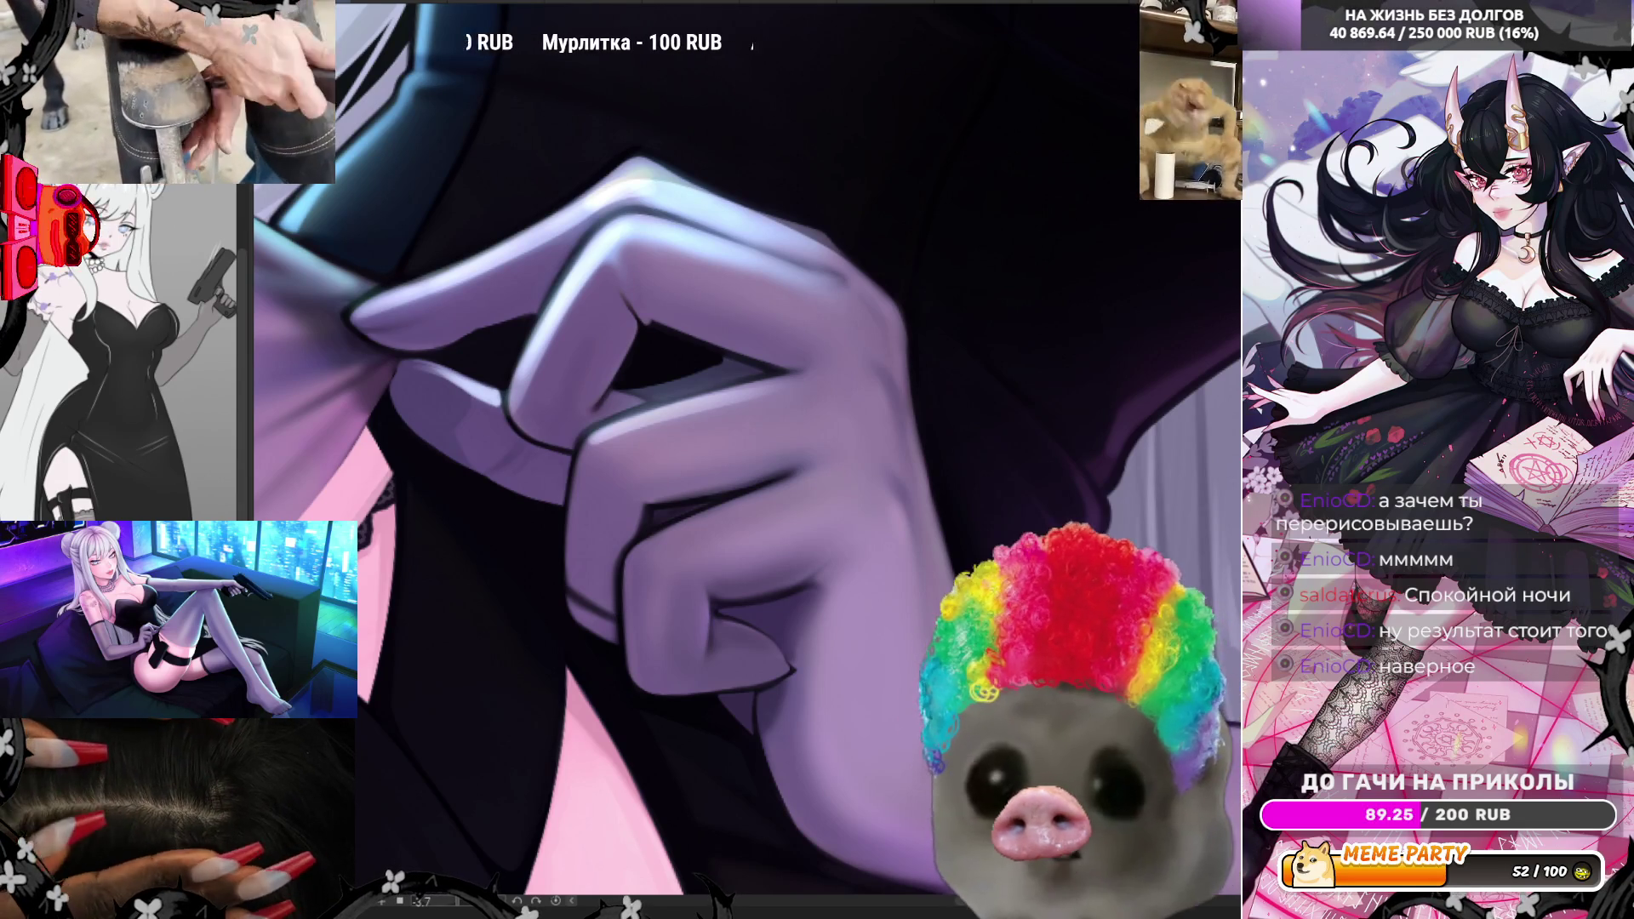
# - Draw a lasso outline along the finger edge, then deselect the stray outlines
pyautogui.moveTo(545, 589); pyautogui.dragTo(620, 656)
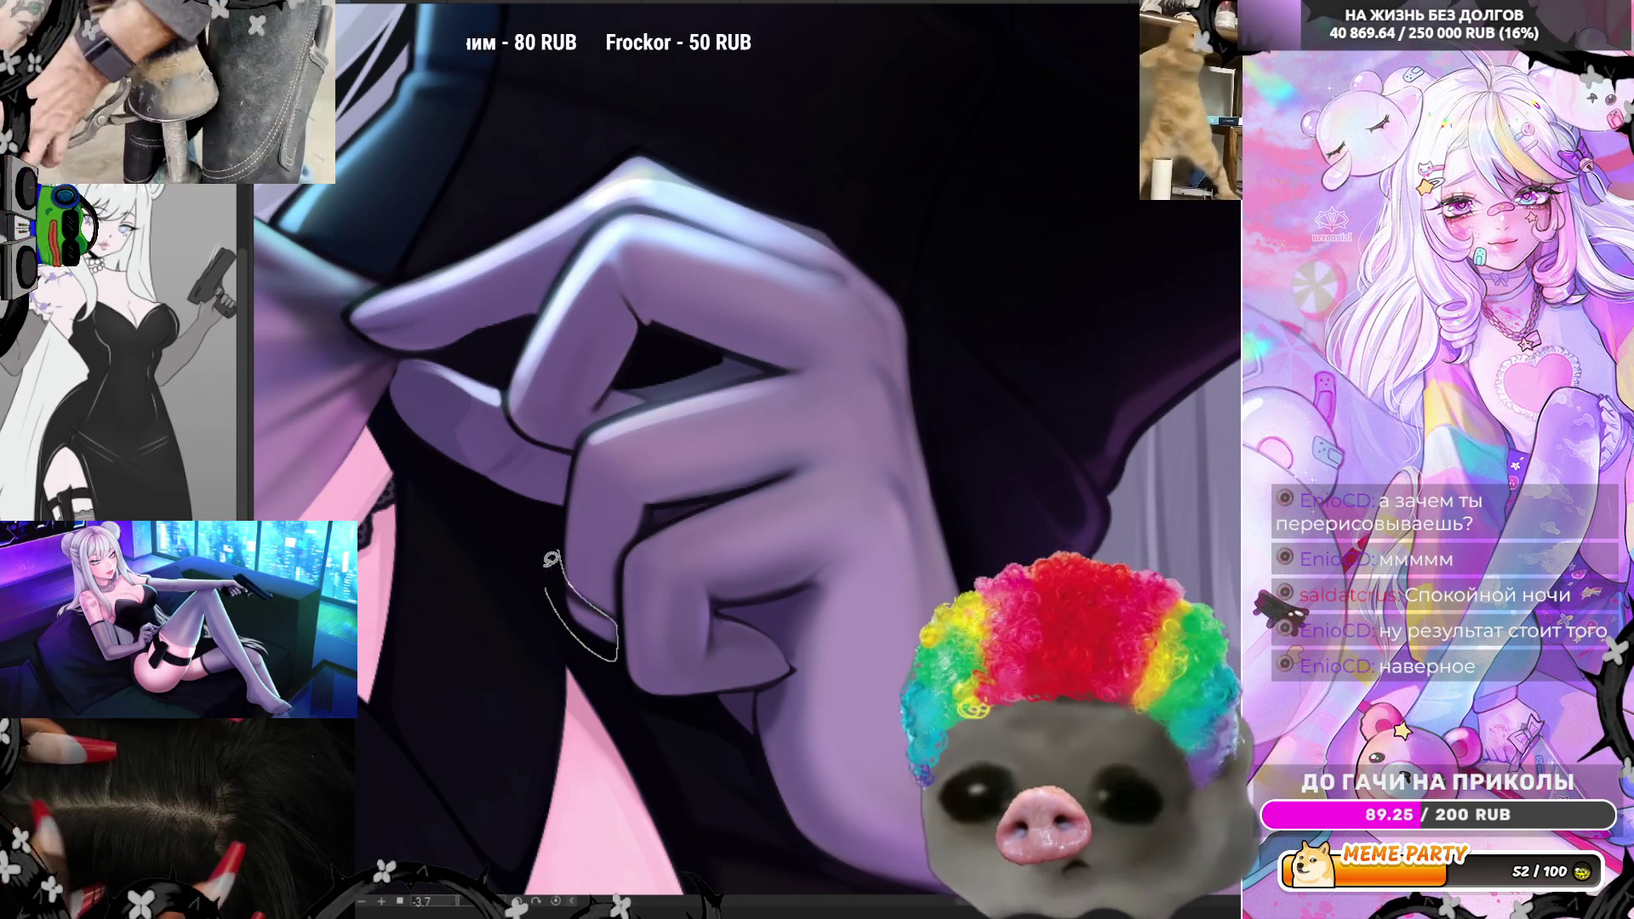
pyautogui.hotkey('ctrl', 'd')
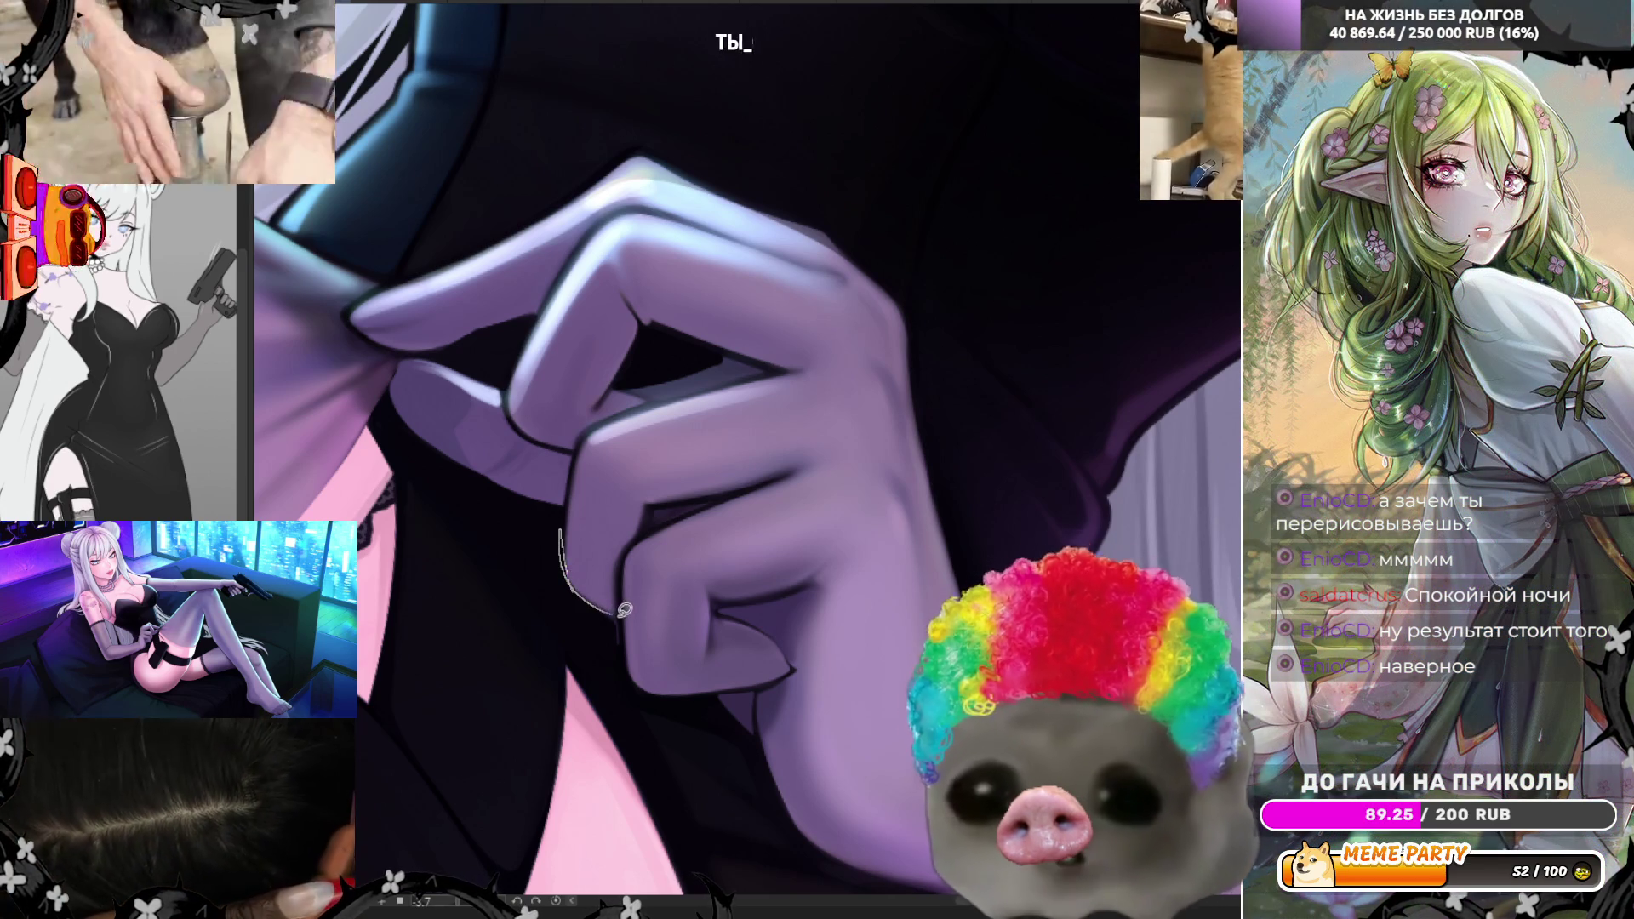
pyautogui.hotkey('ctrl', 'd')
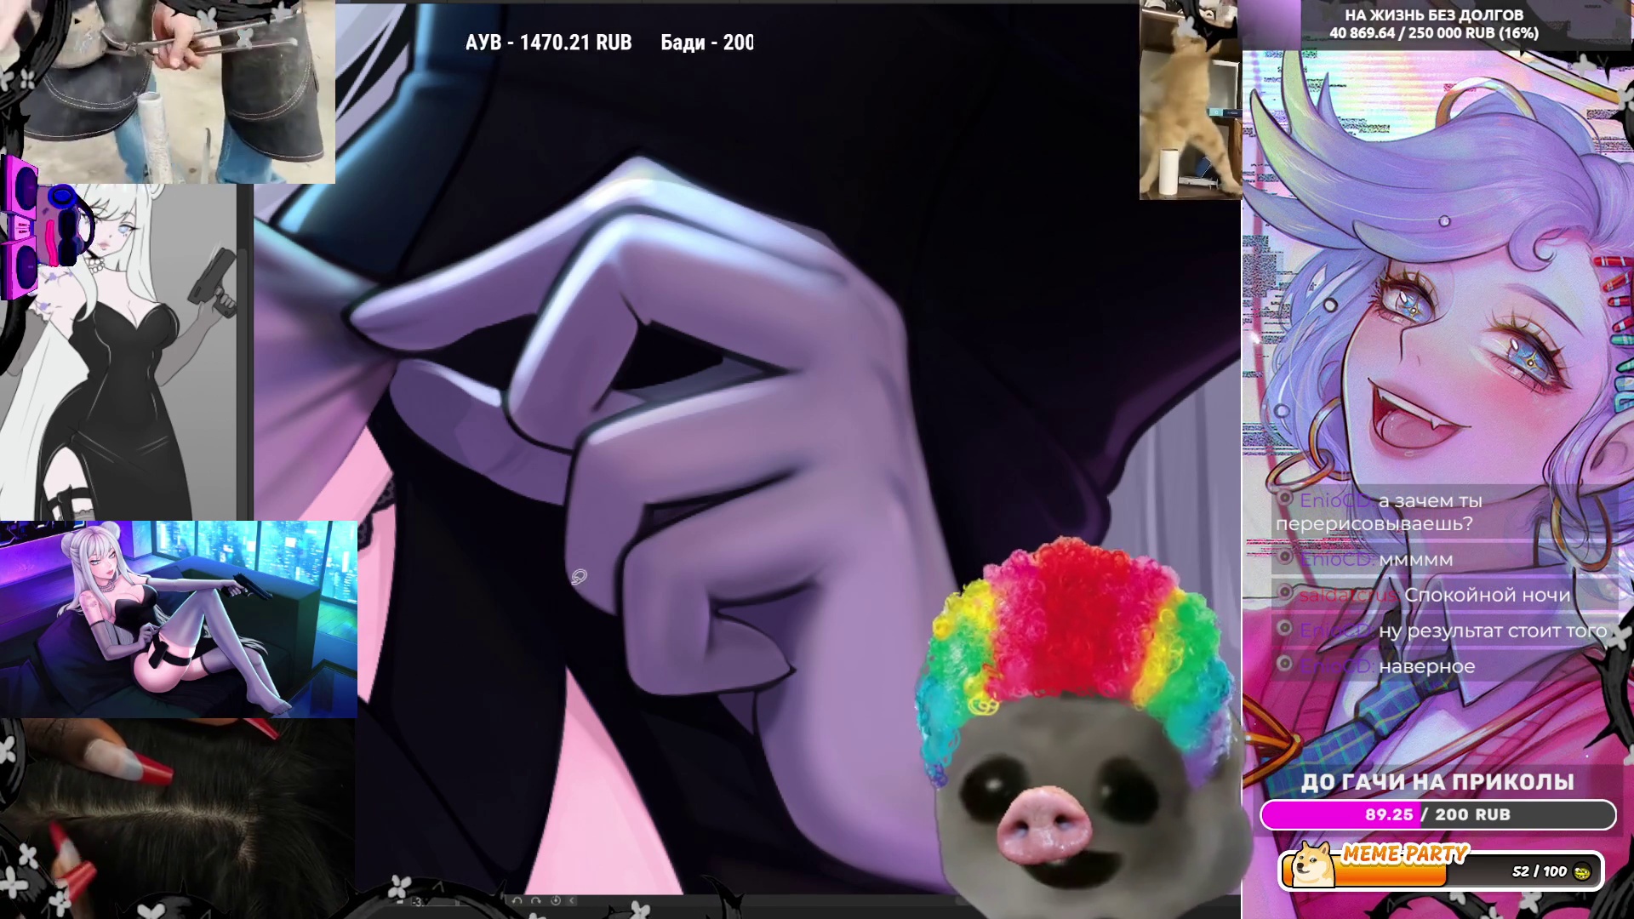
# - Fill shaded slivers along the finger edges and ring finger, then zoom out and flip the canvas
pyautogui.moveTo(618, 538); pyautogui.dragTo(628, 552)
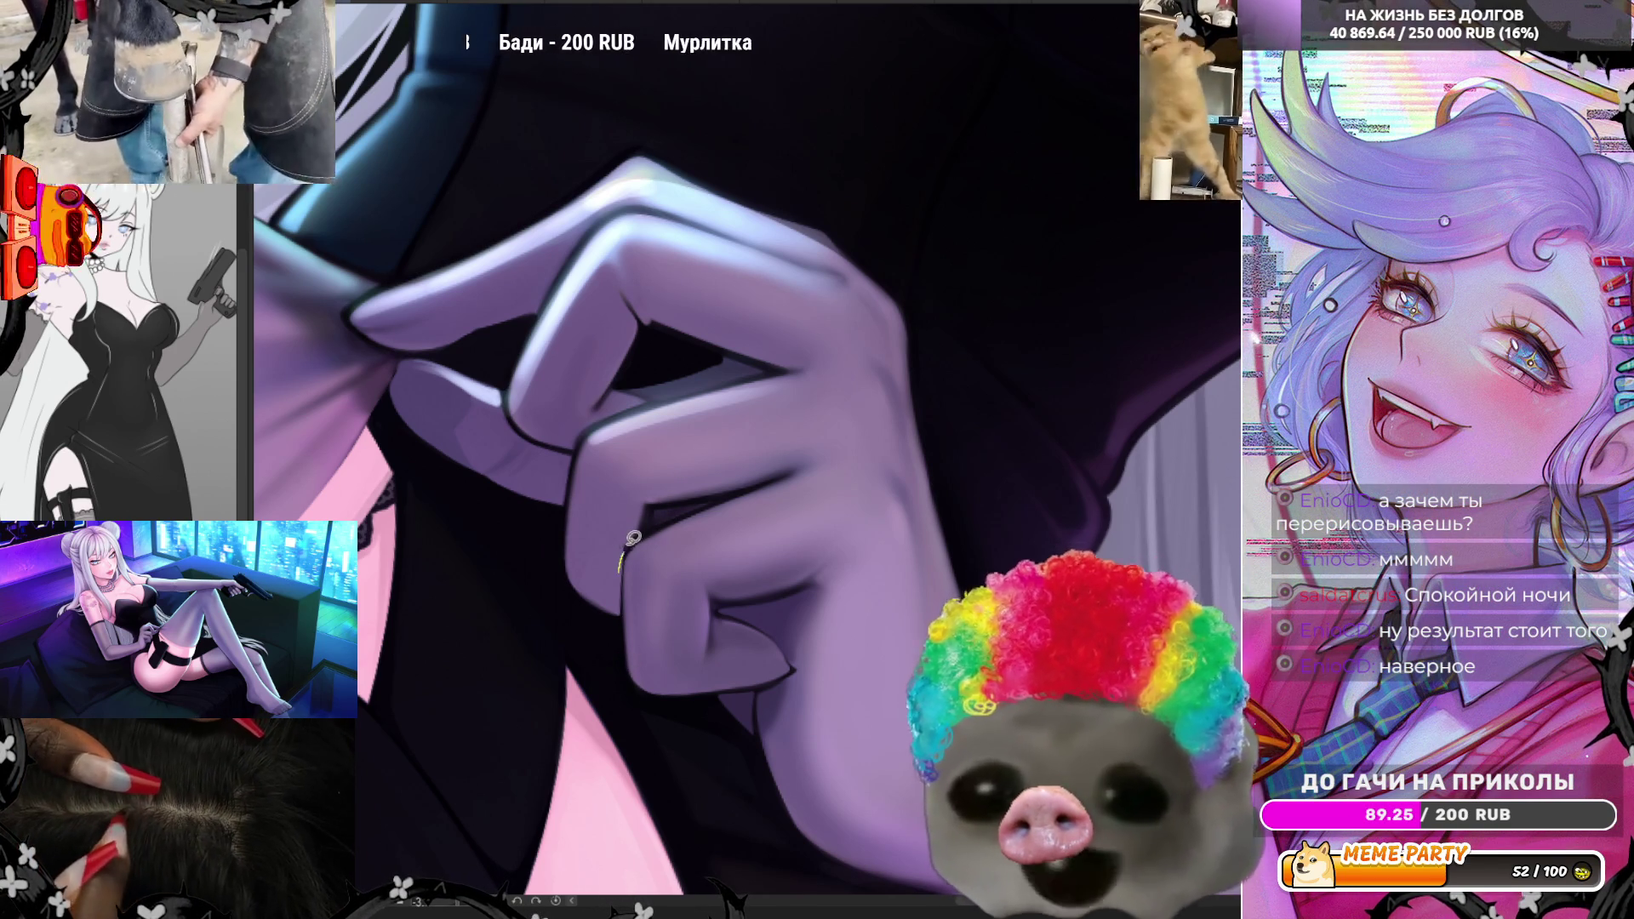
pyautogui.moveTo(651, 492); pyautogui.dragTo(654, 503)
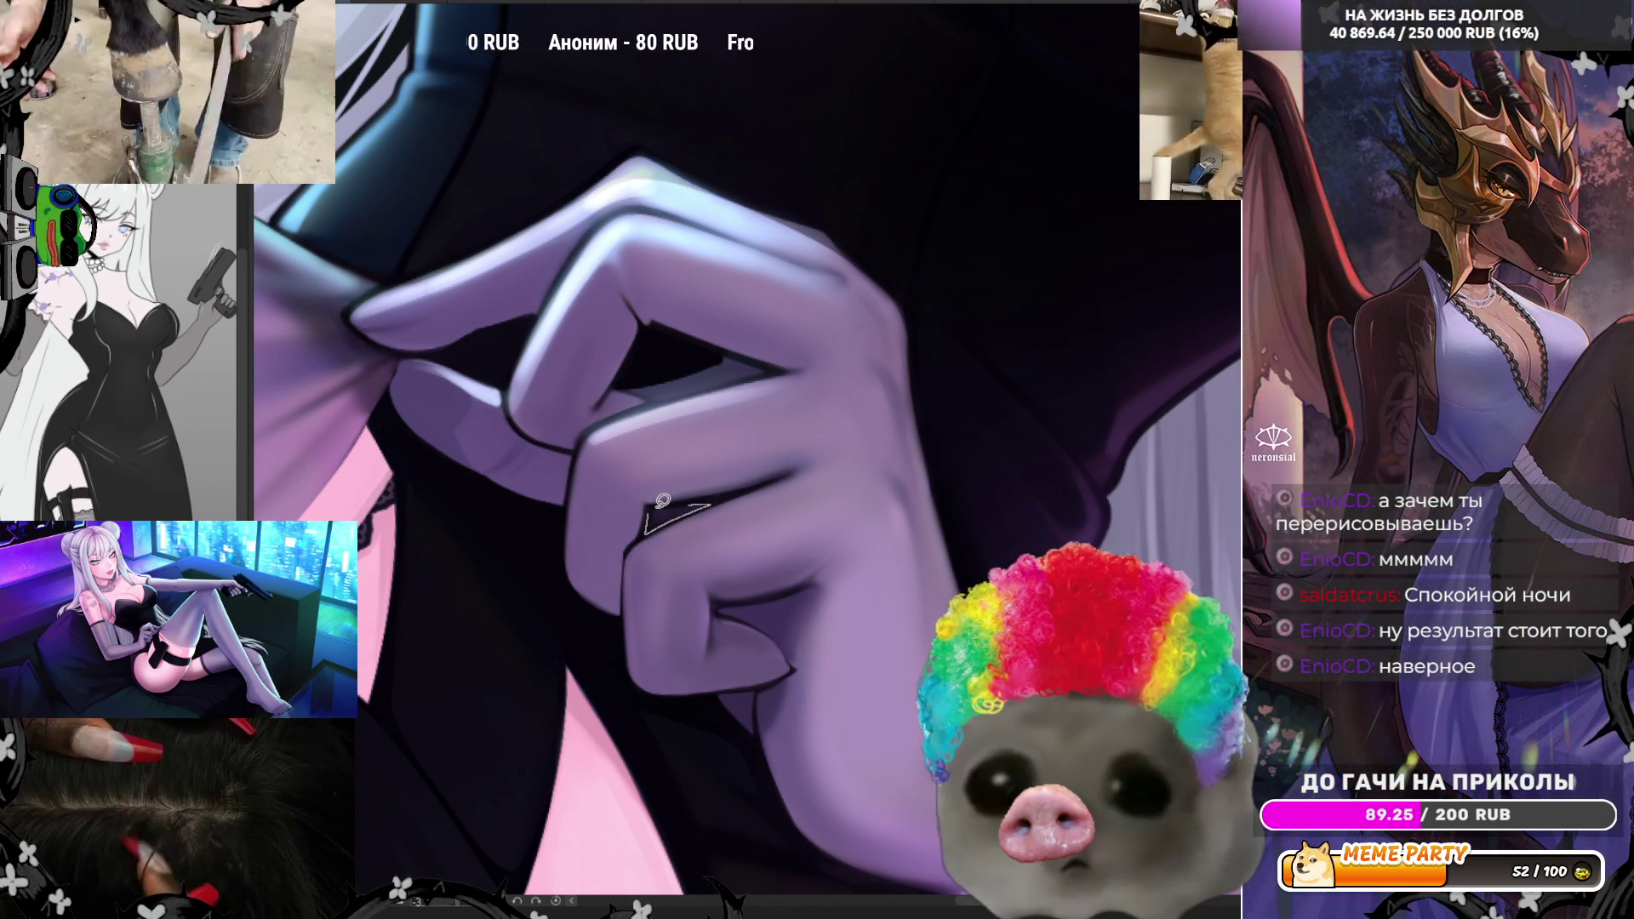
pyautogui.moveTo(666, 499); pyautogui.dragTo(693, 471)
pyautogui.scroll(-3, 644, 479)
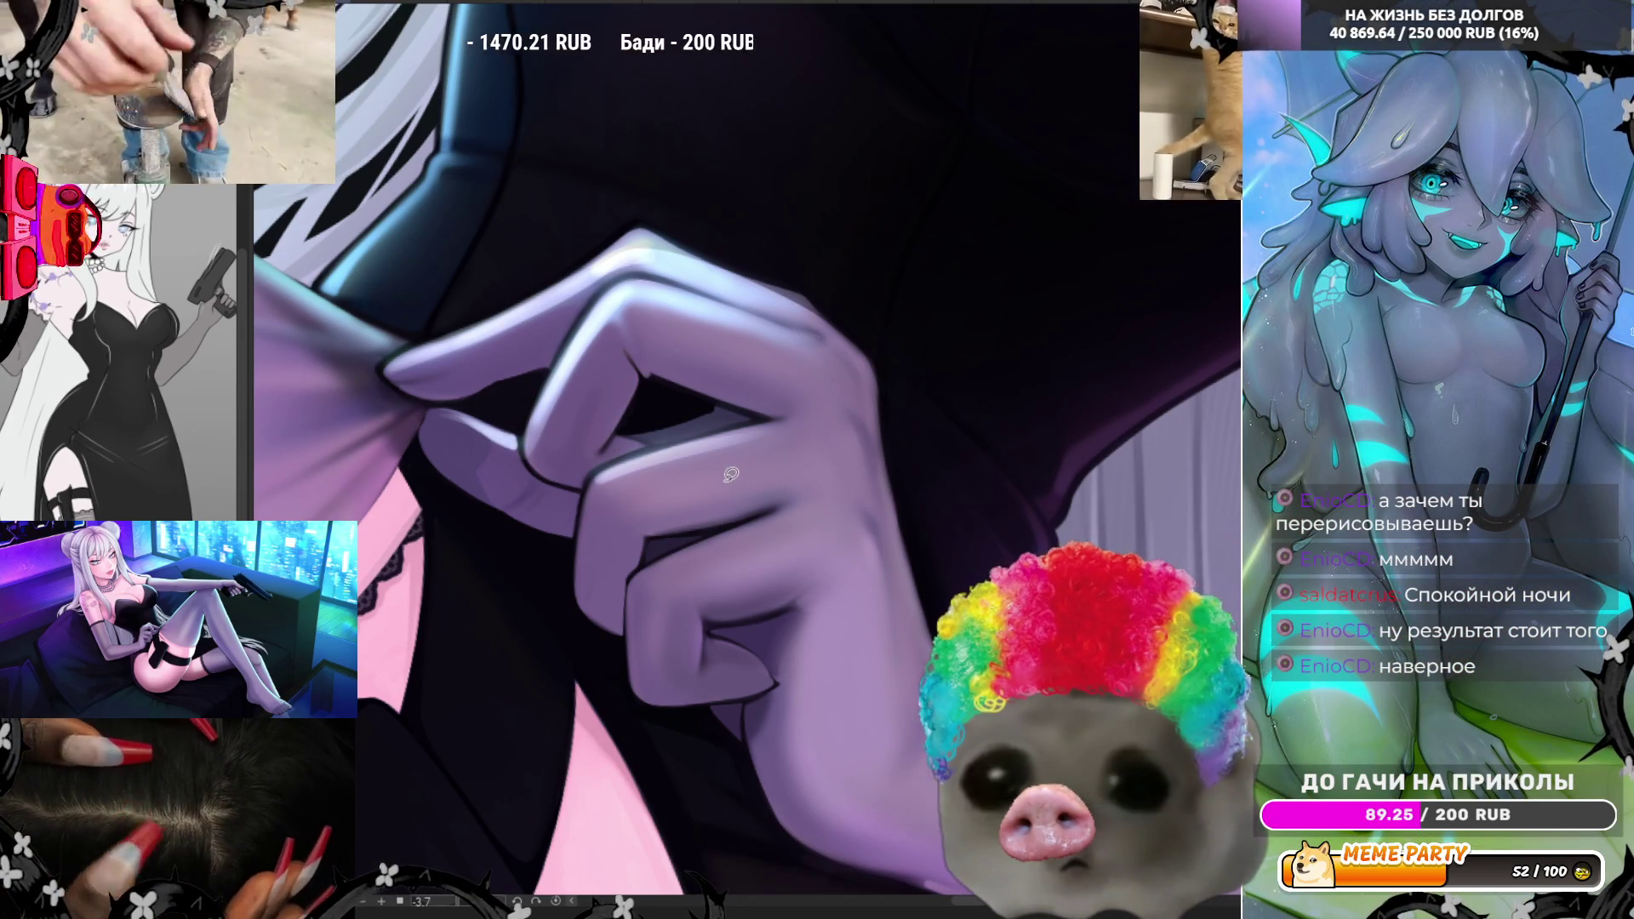
pyautogui.press('h')
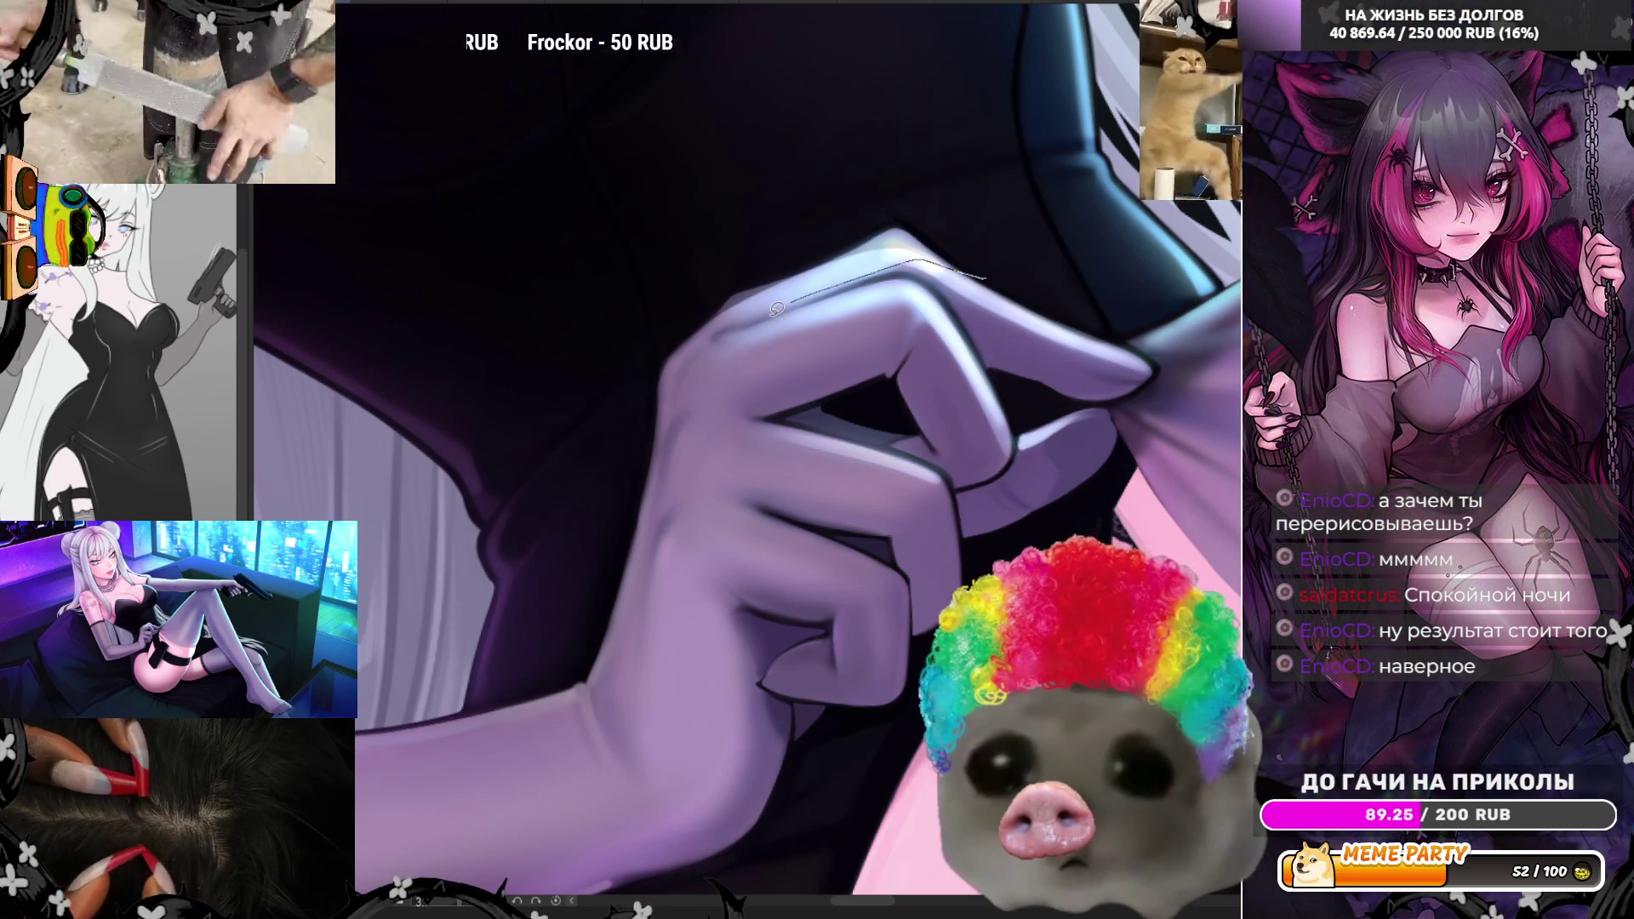
# - Undo the light stroke and draw a dark outline along the finger's top edge
pyautogui.hotkey('ctrl', 'z')
pyautogui.moveTo(752, 325); pyautogui.dragTo(928, 243)
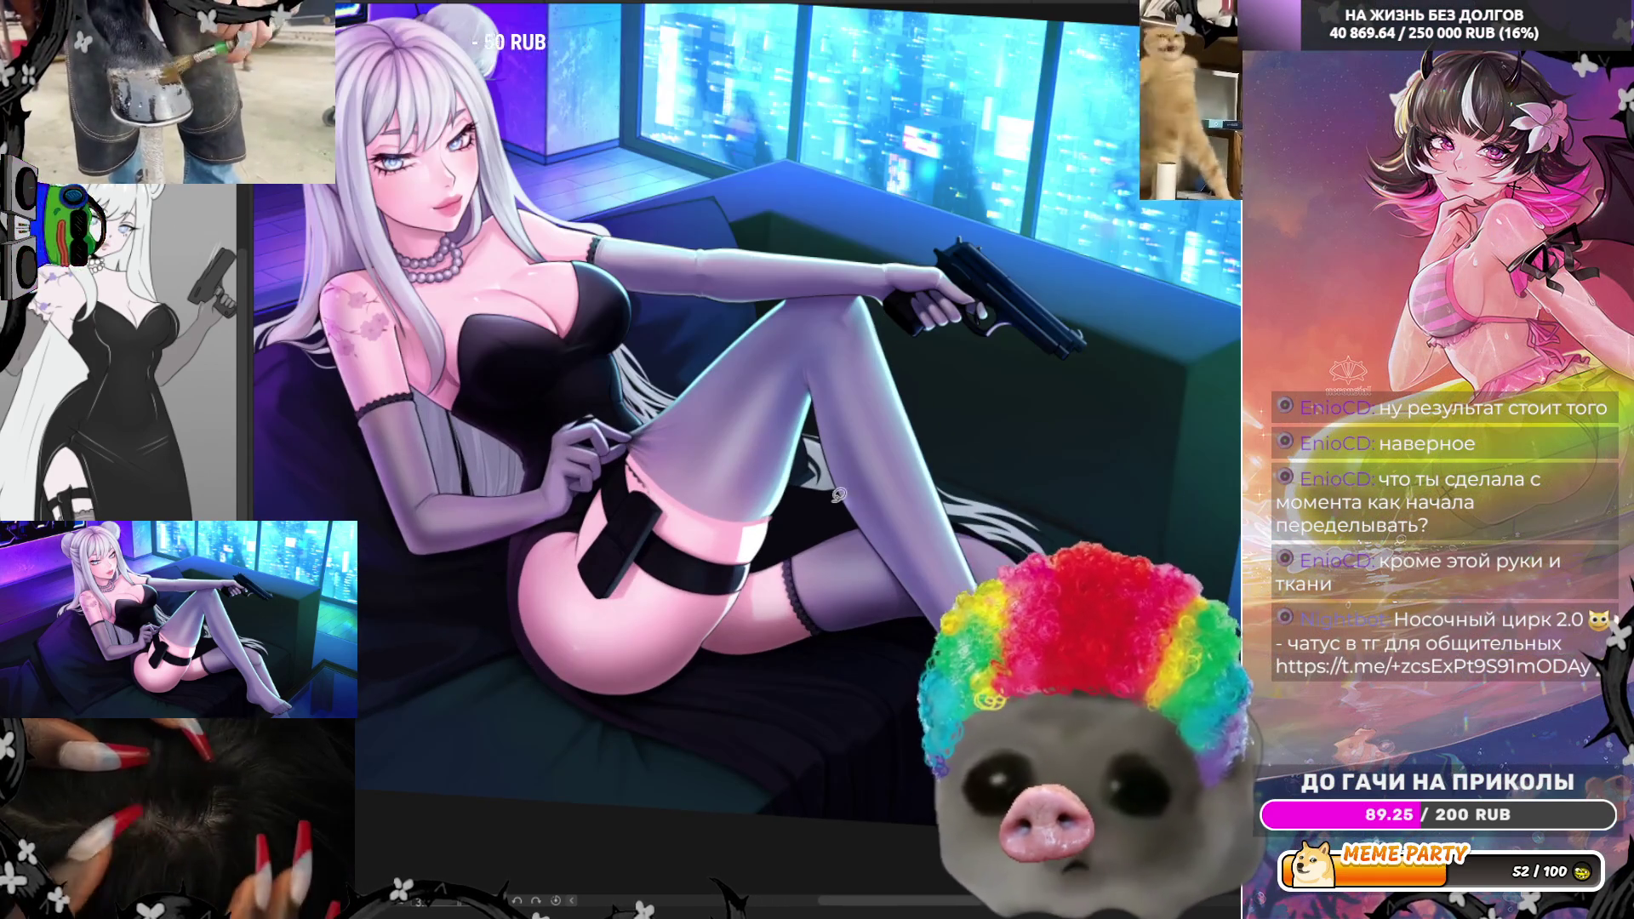
# - Zoom in from the full illustration onto the gloved hand and bodice
pyautogui.scroll(5, 841, 498)
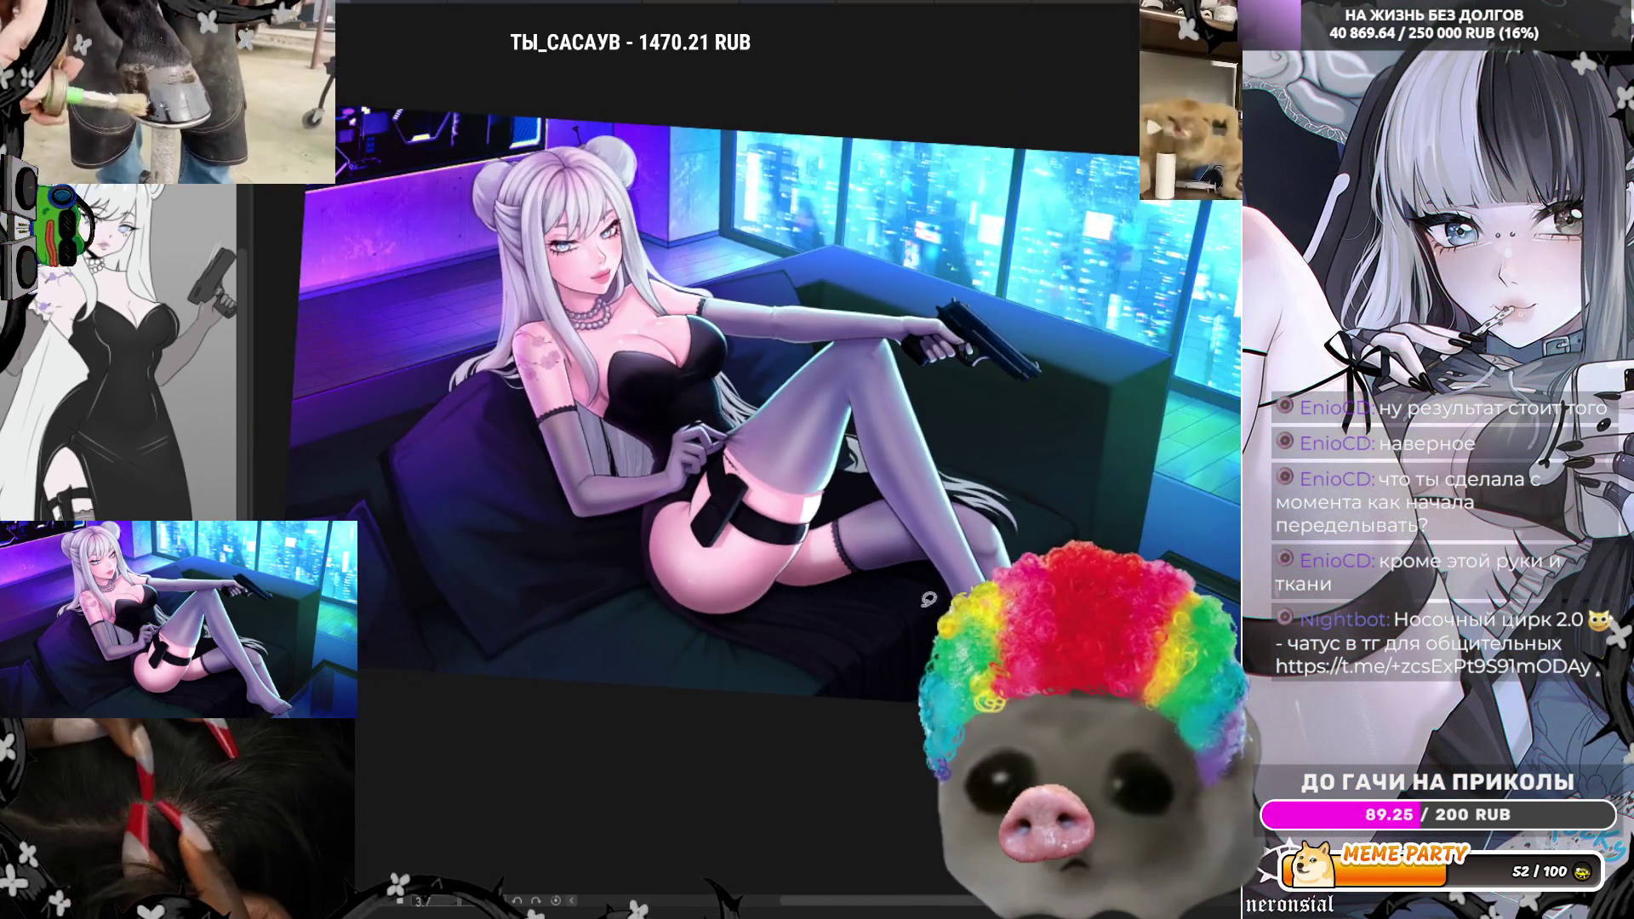
pyautogui.scroll(3, 644, 549)
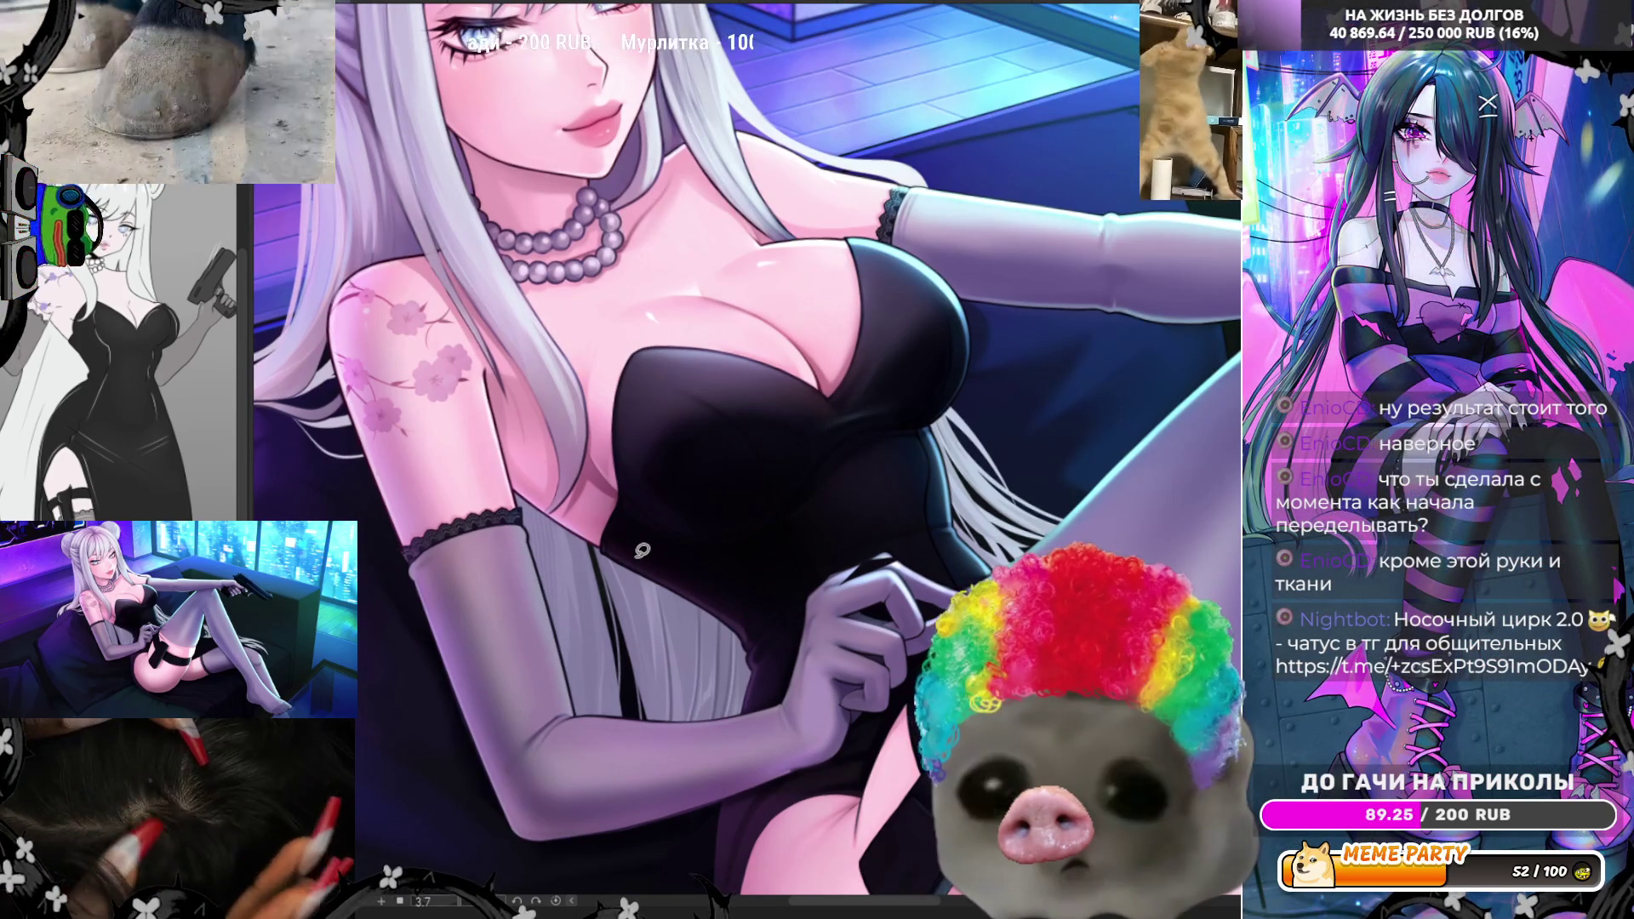
pyautogui.scroll(3, 827, 542)
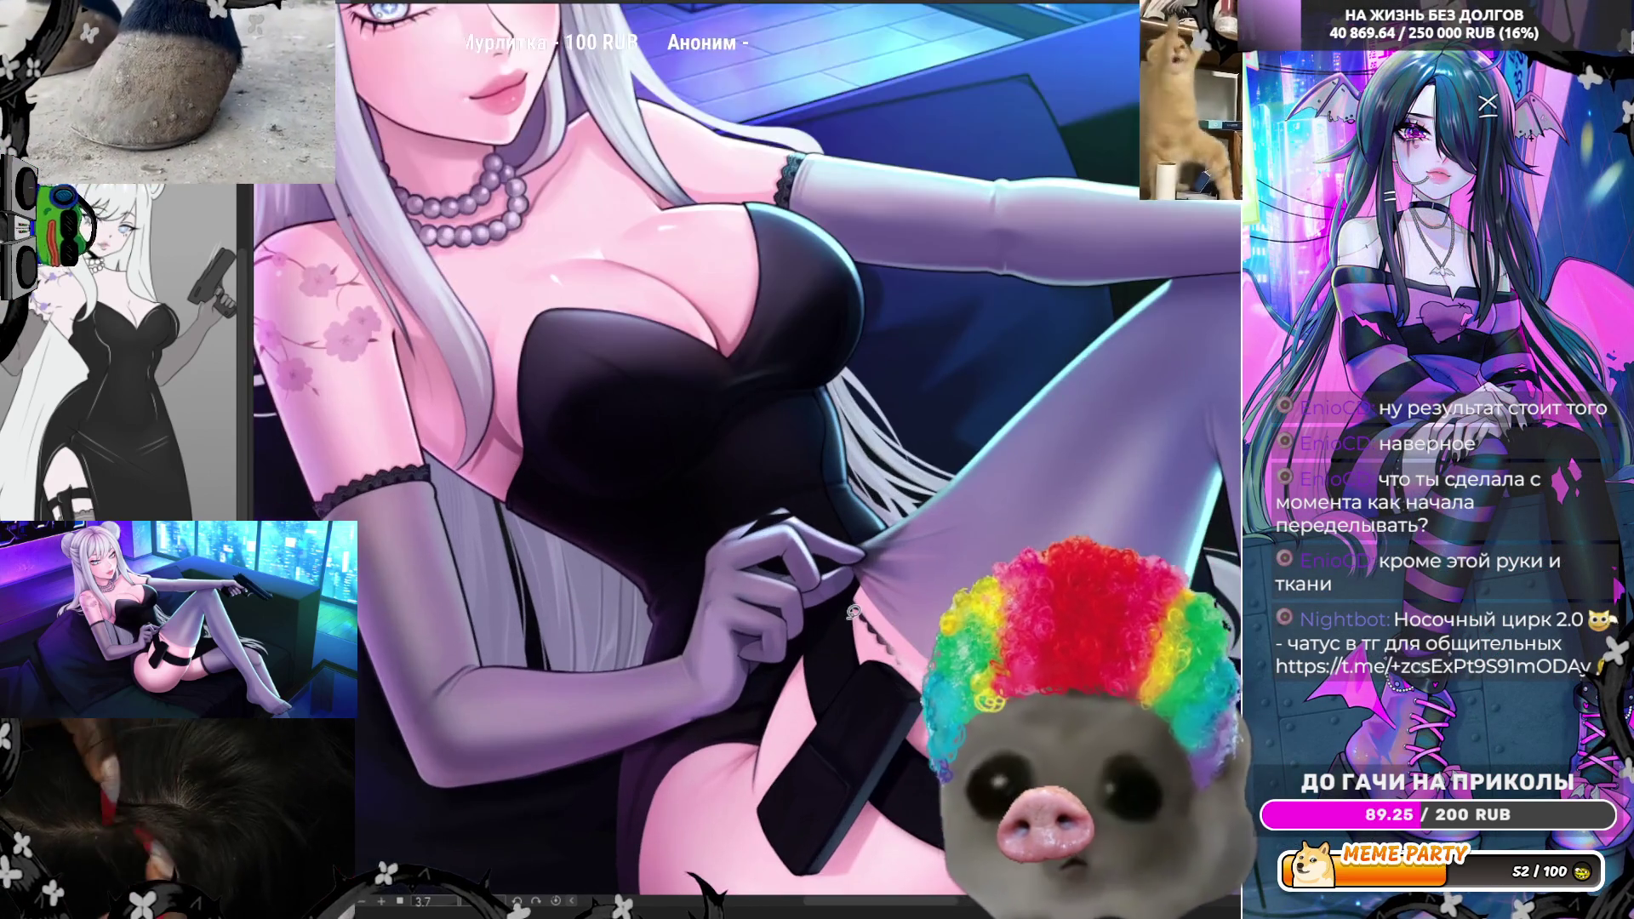
pyautogui.scroll(3, 828, 541)
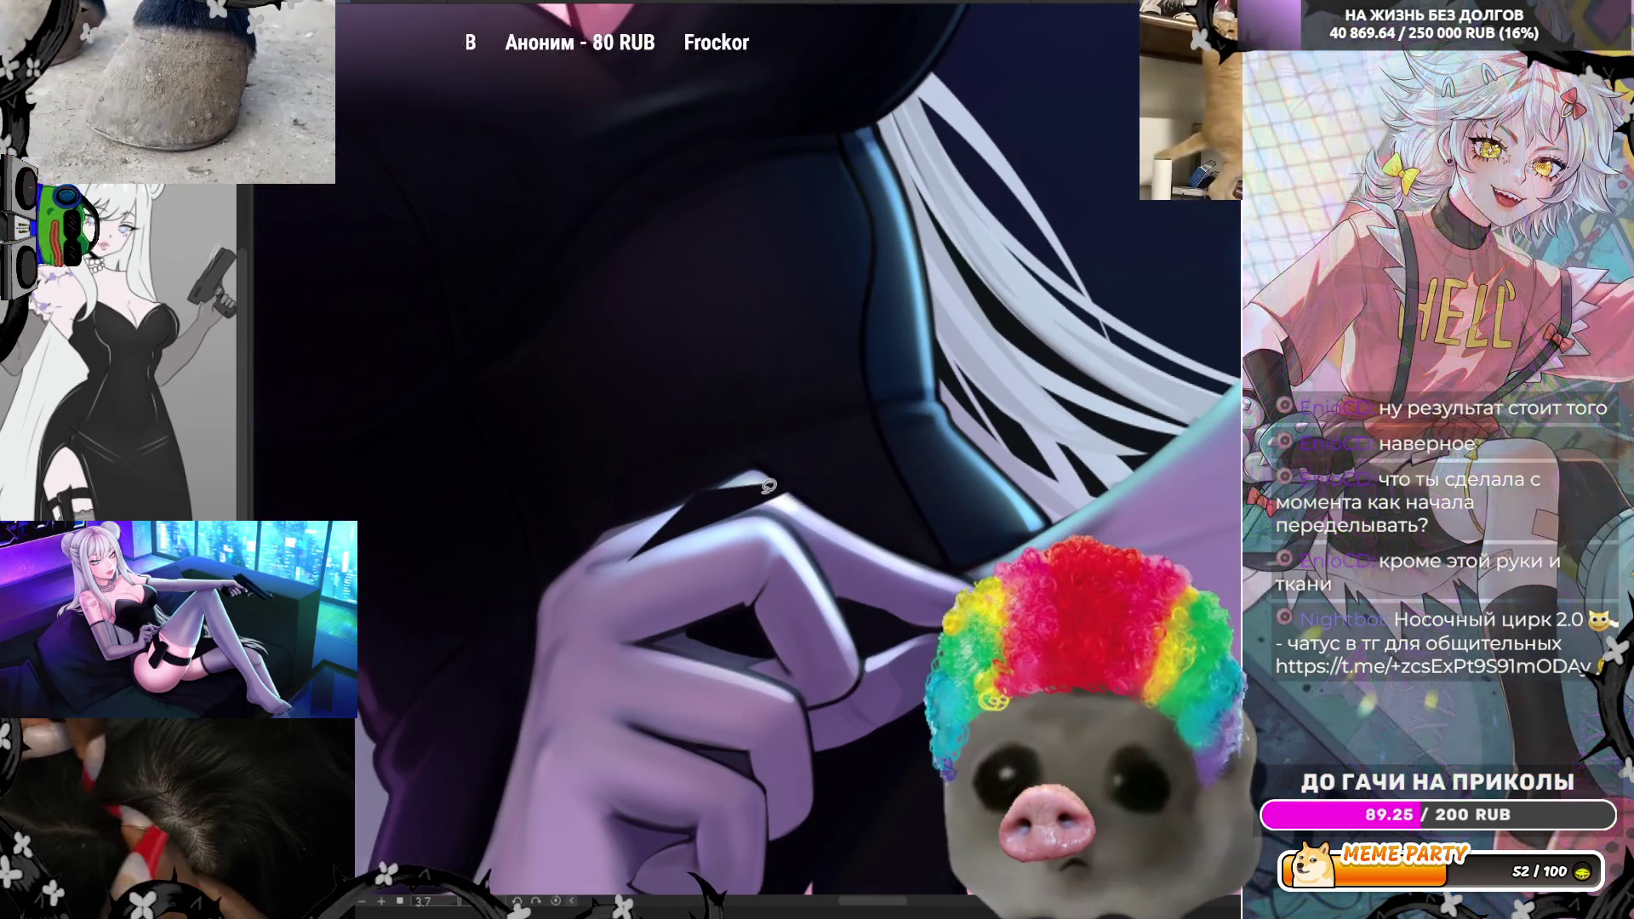
# - Undo the dark wedge stroke beside the pinching finger and zoom in closer
pyautogui.hotkey('ctrl', 'z')
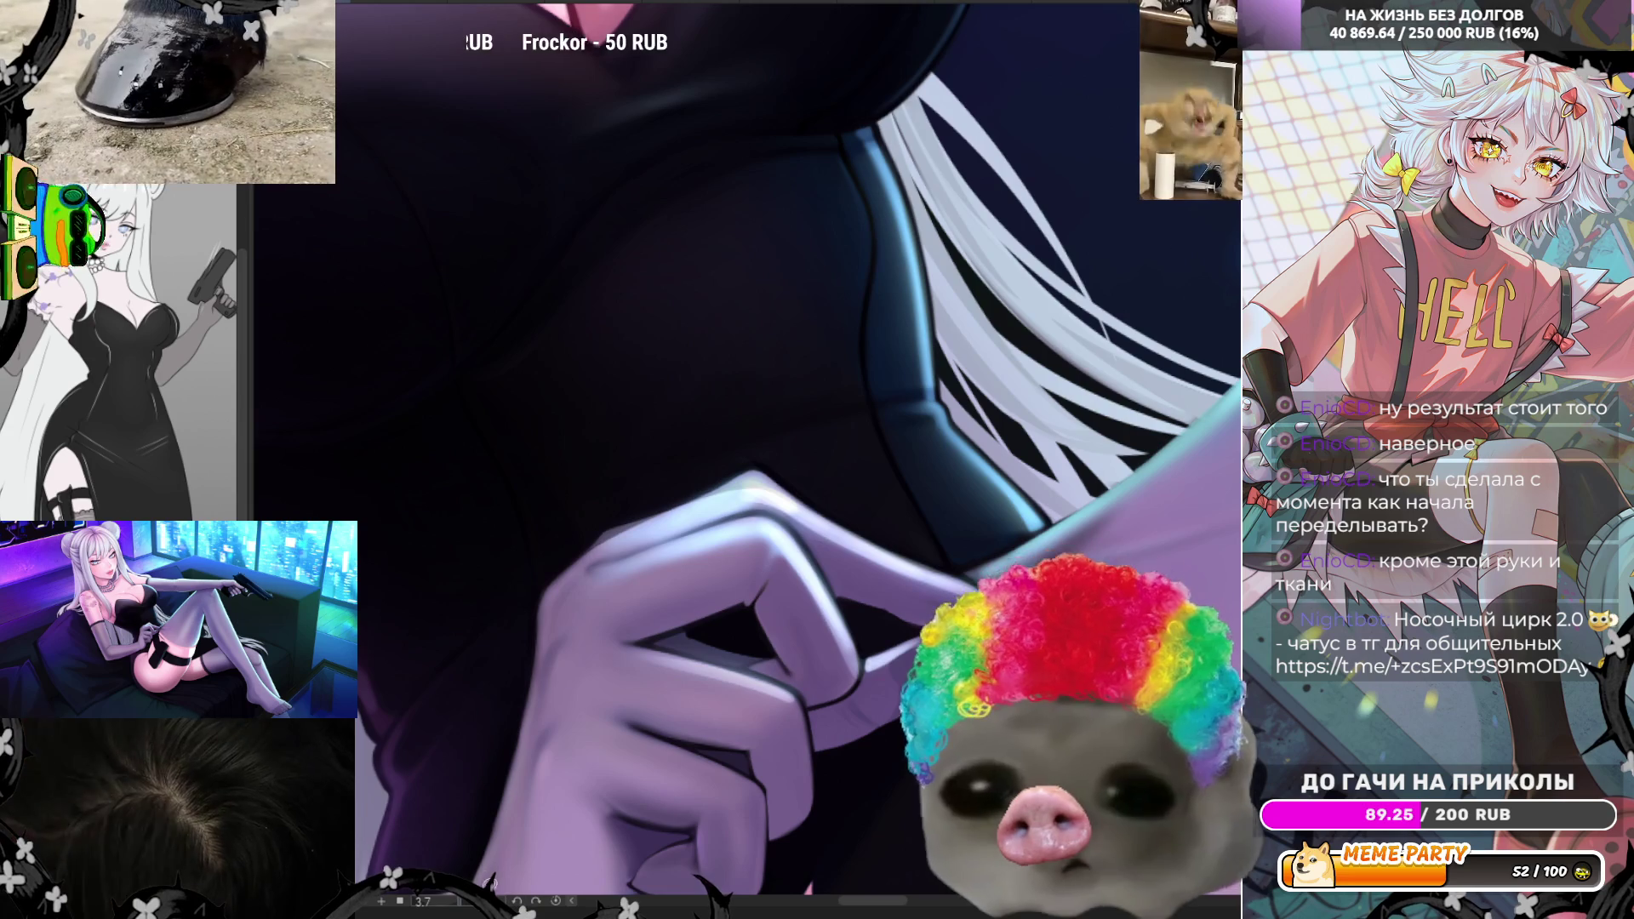
pyautogui.scroll(3, 722, 215)
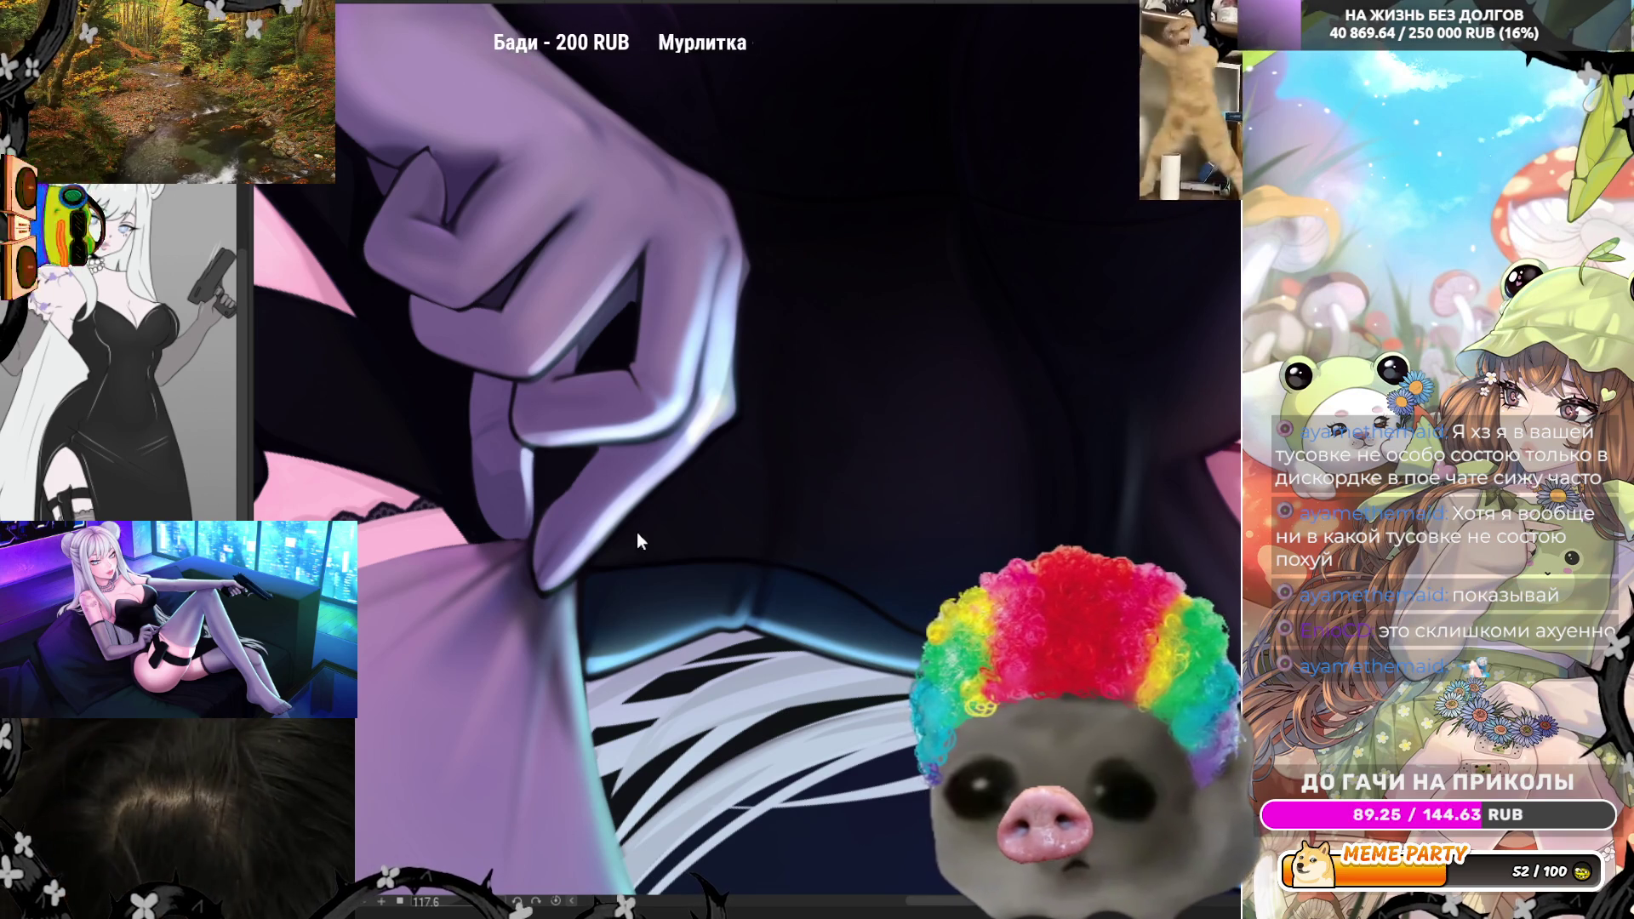
# - Tilt the view, reset the canvas rotation upright, and zoom back in on the gloved hand
pyautogui.moveTo(729, 432); pyautogui.dragTo(742, 324)
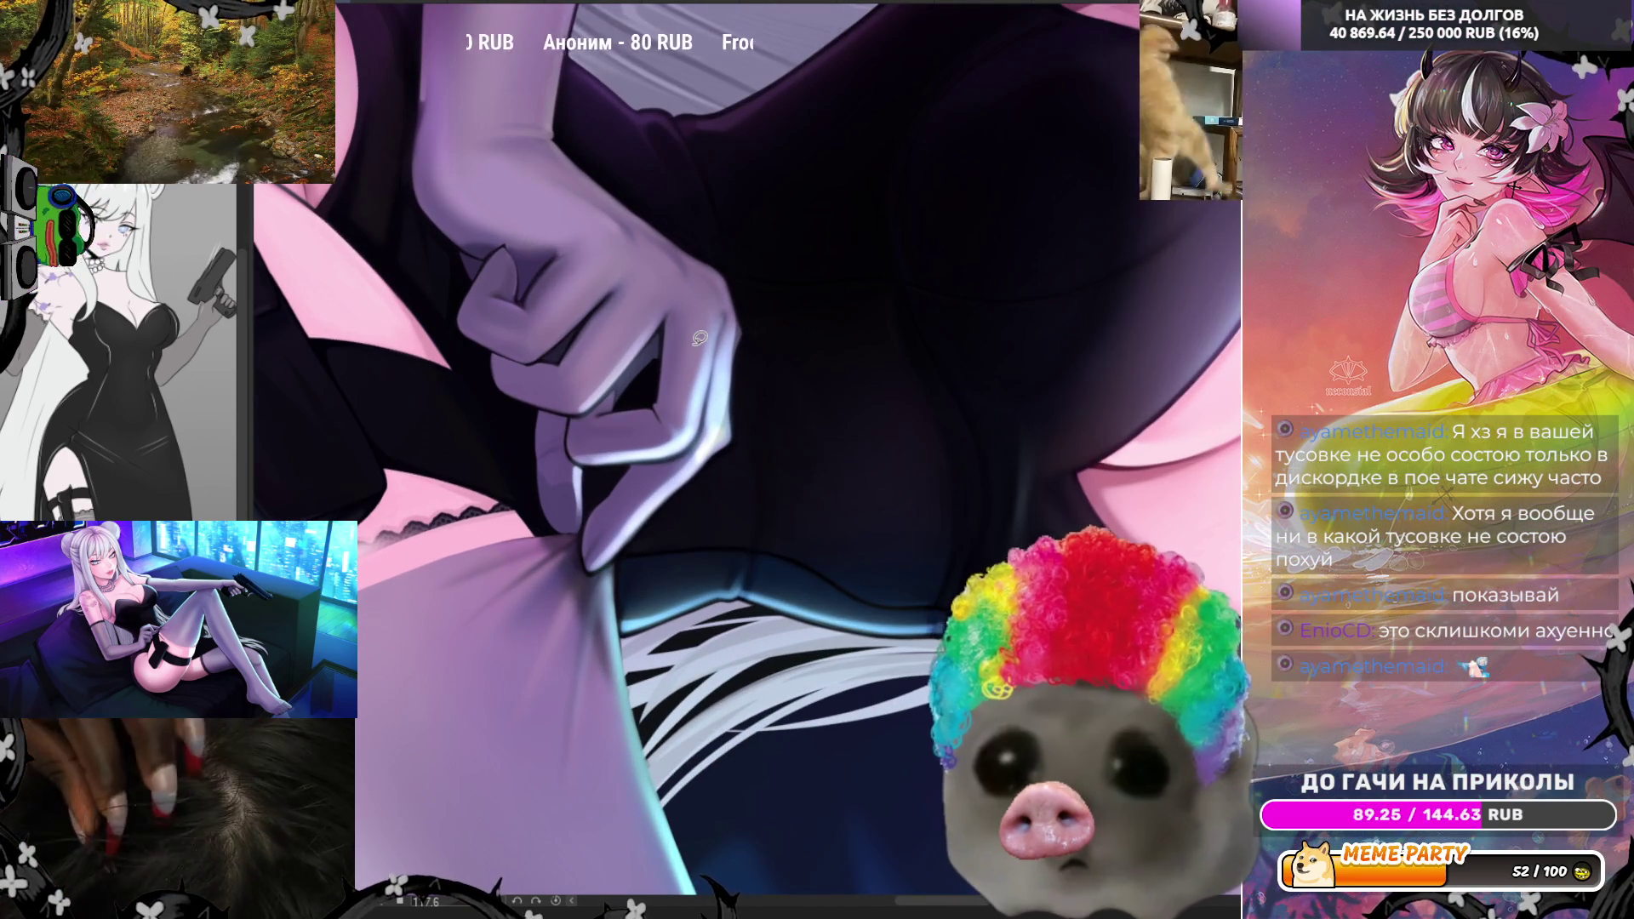
pyautogui.click(570, 883)
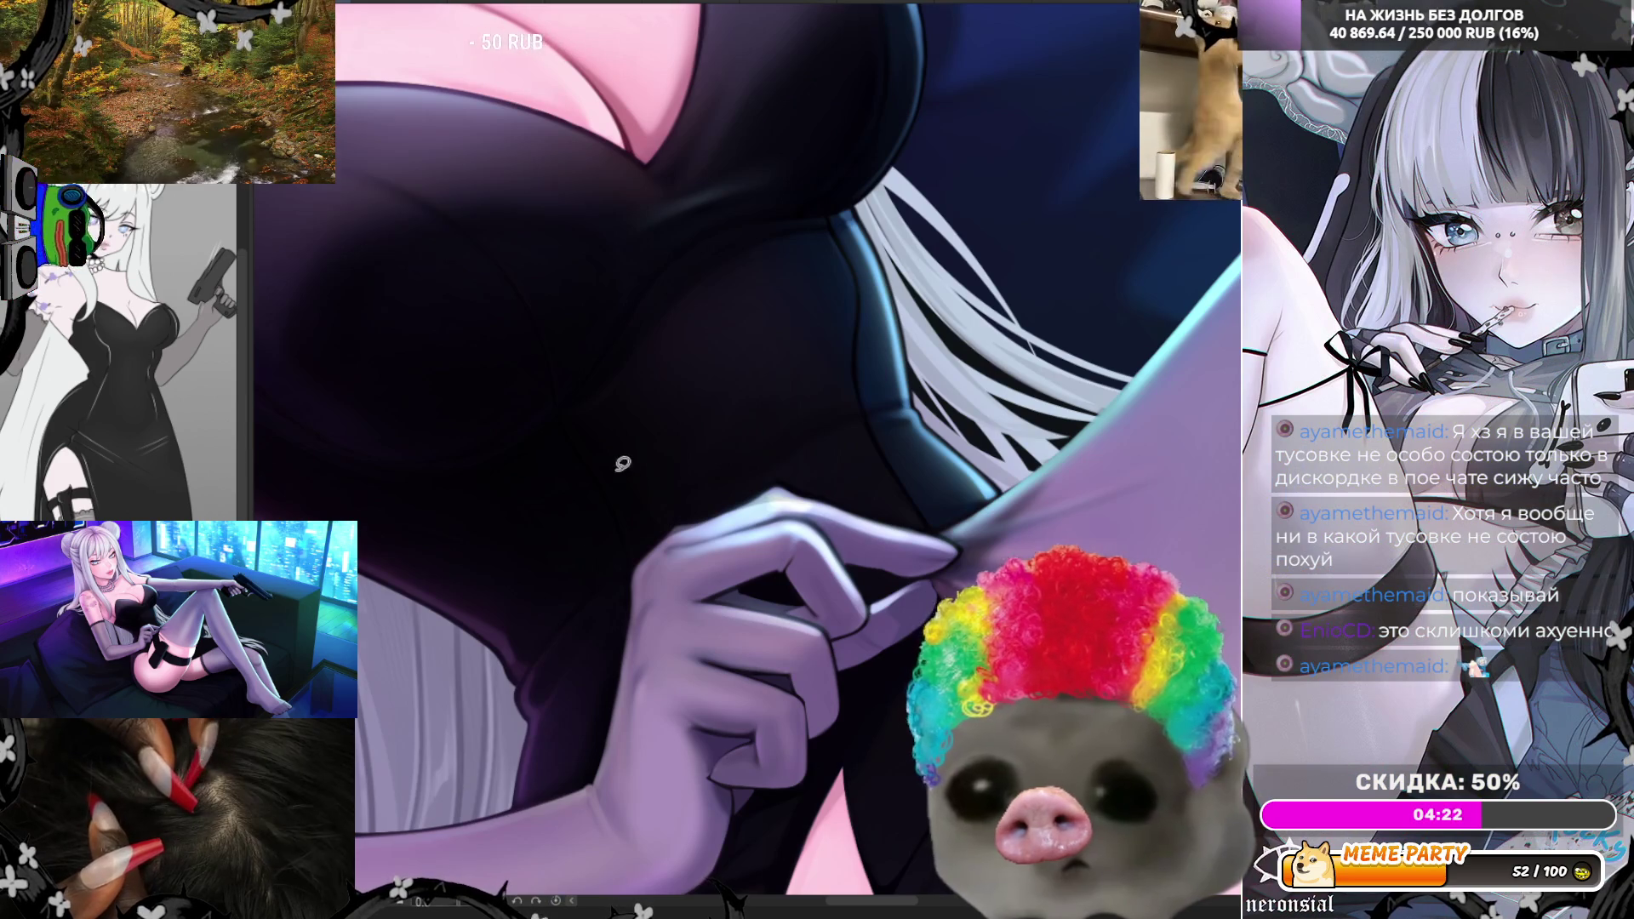
pyautogui.scroll(-2, 621, 465)
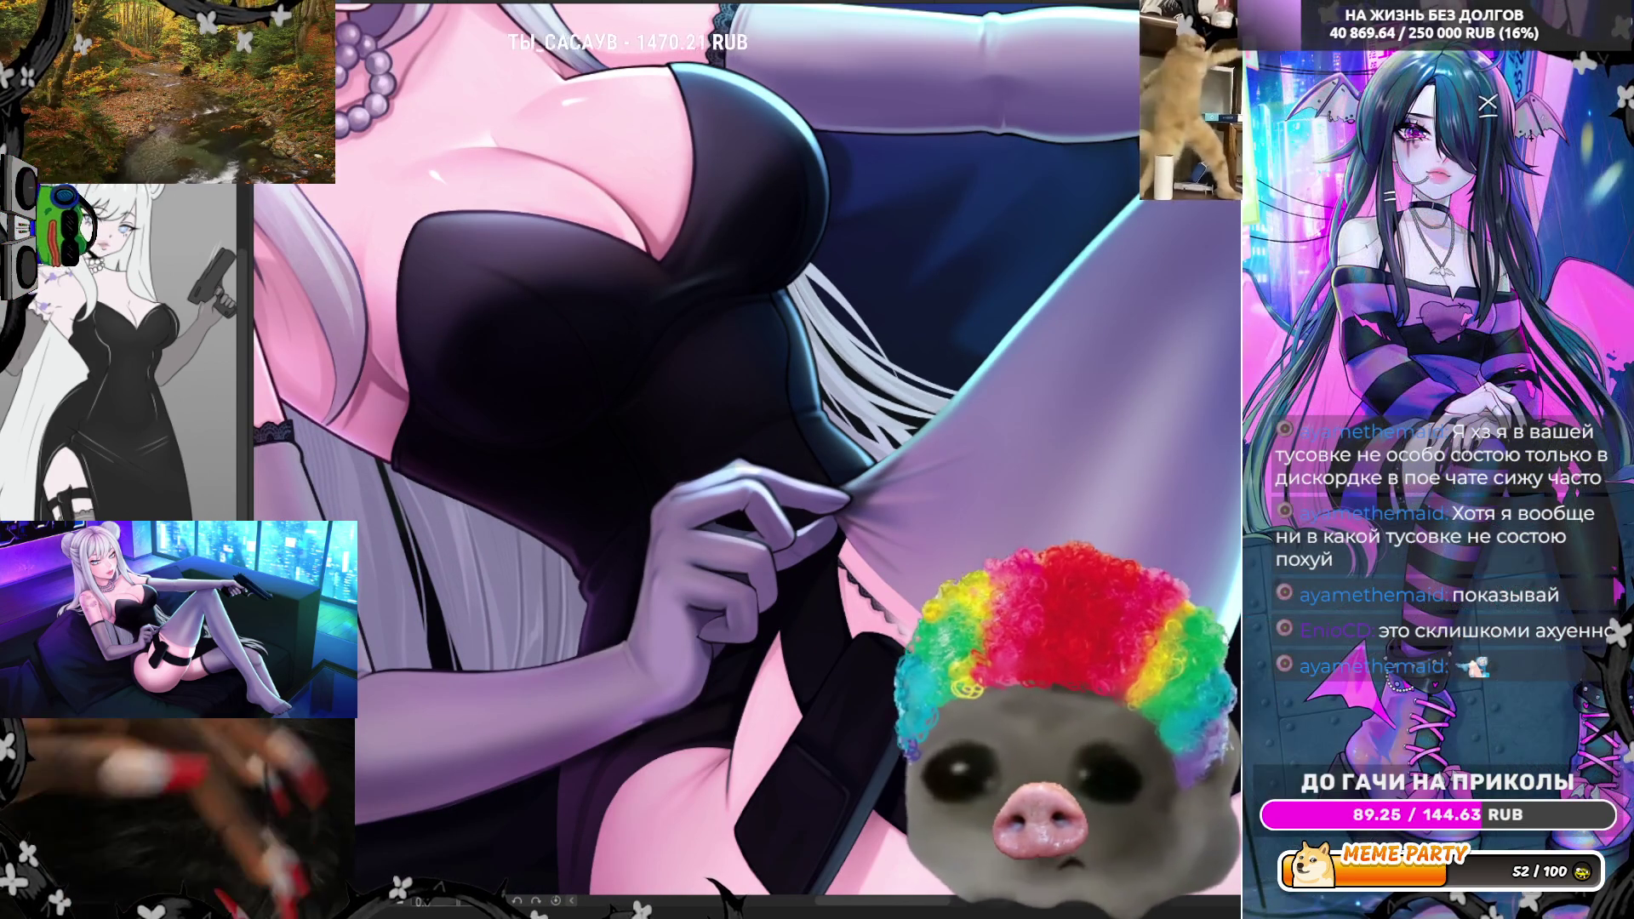
pyautogui.scroll(-2, 913, 462)
pyautogui.scroll(4, 913, 463)
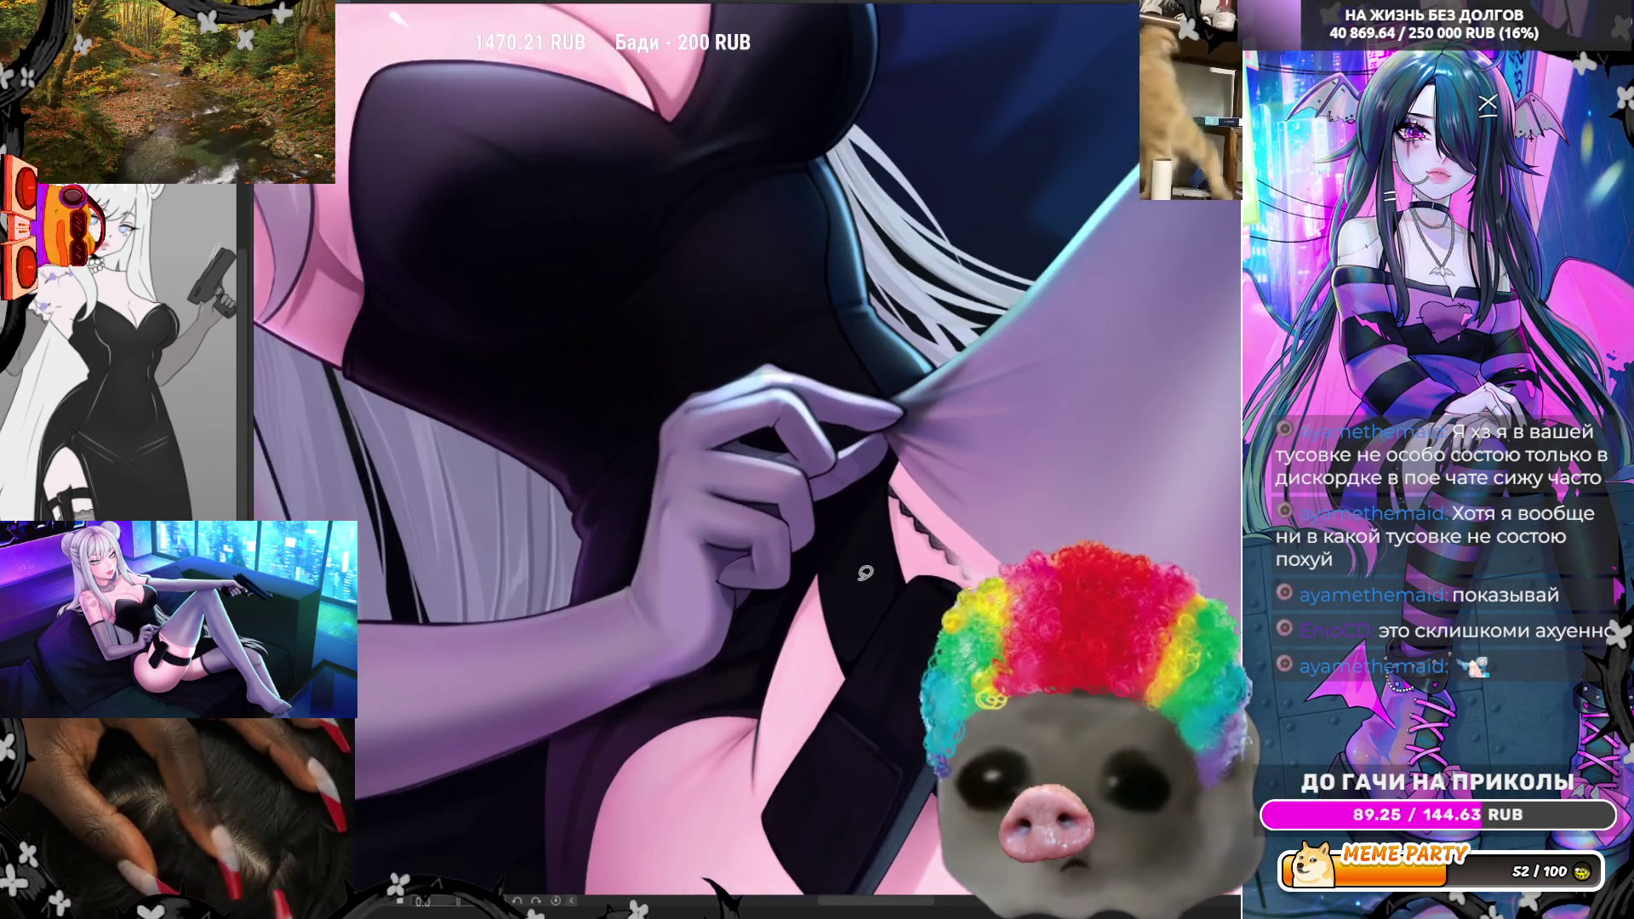
pyautogui.scroll(1, 777, 332)
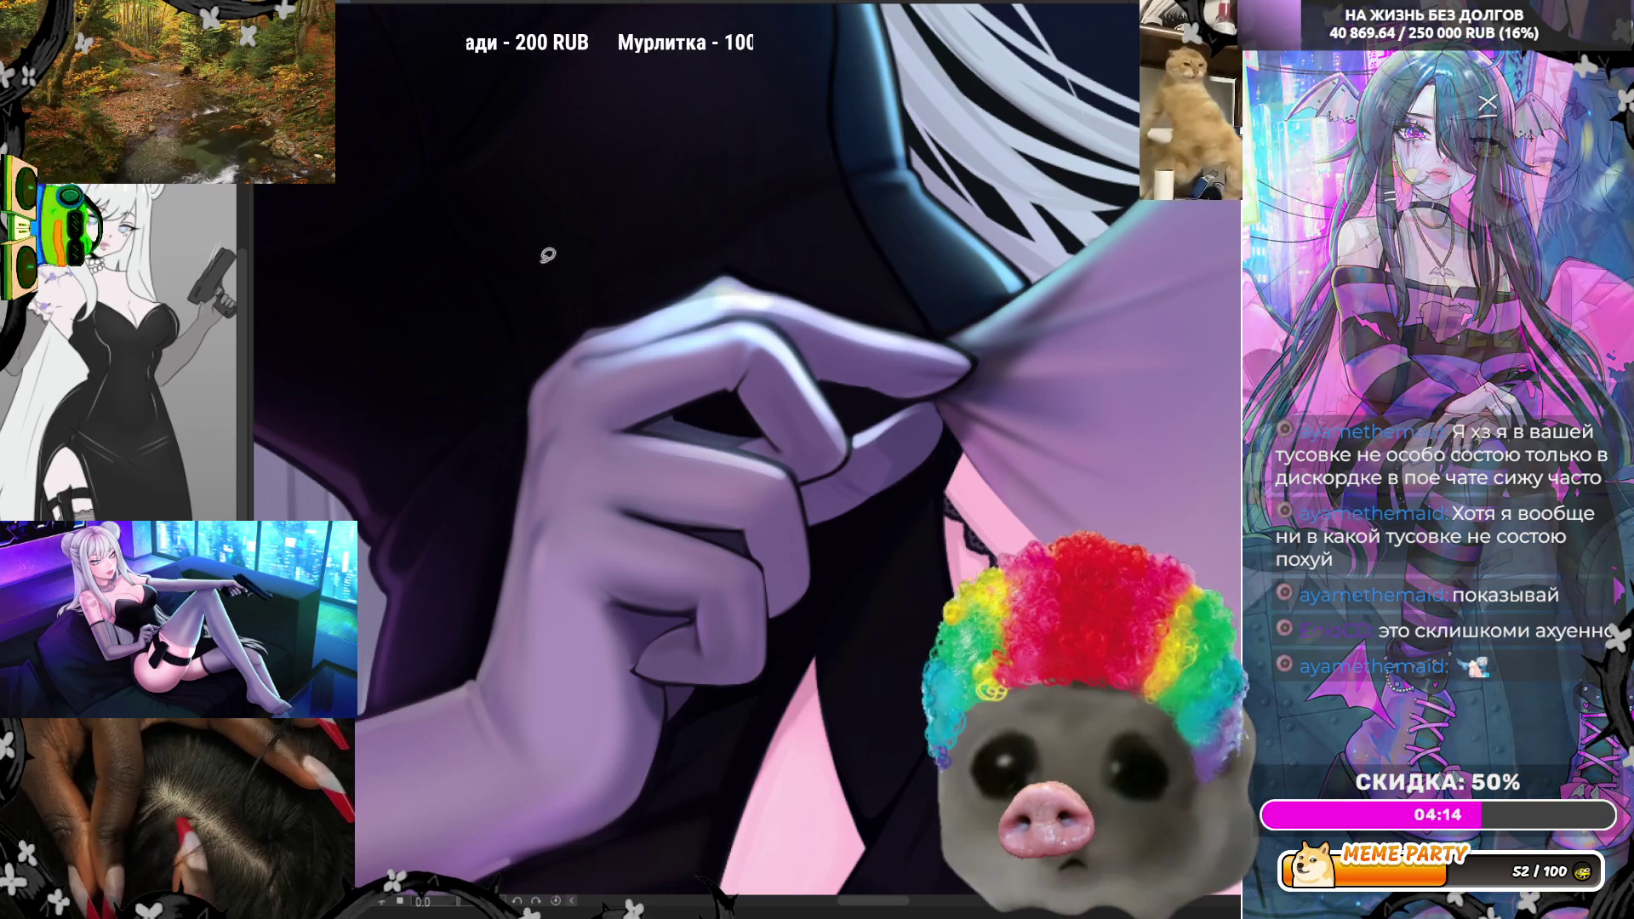
# - Paint a thin pale pink line up the finger edge and rotate the view so the hand points down-right
pyautogui.moveTo(523, 482)
pyautogui.mouseDown()
pyautogui.moveTo(578, 349)
pyautogui.moveTo(748, 263)
pyautogui.moveTo(533, 358)
pyautogui.moveTo(554, 402)
pyautogui.mouseUp()
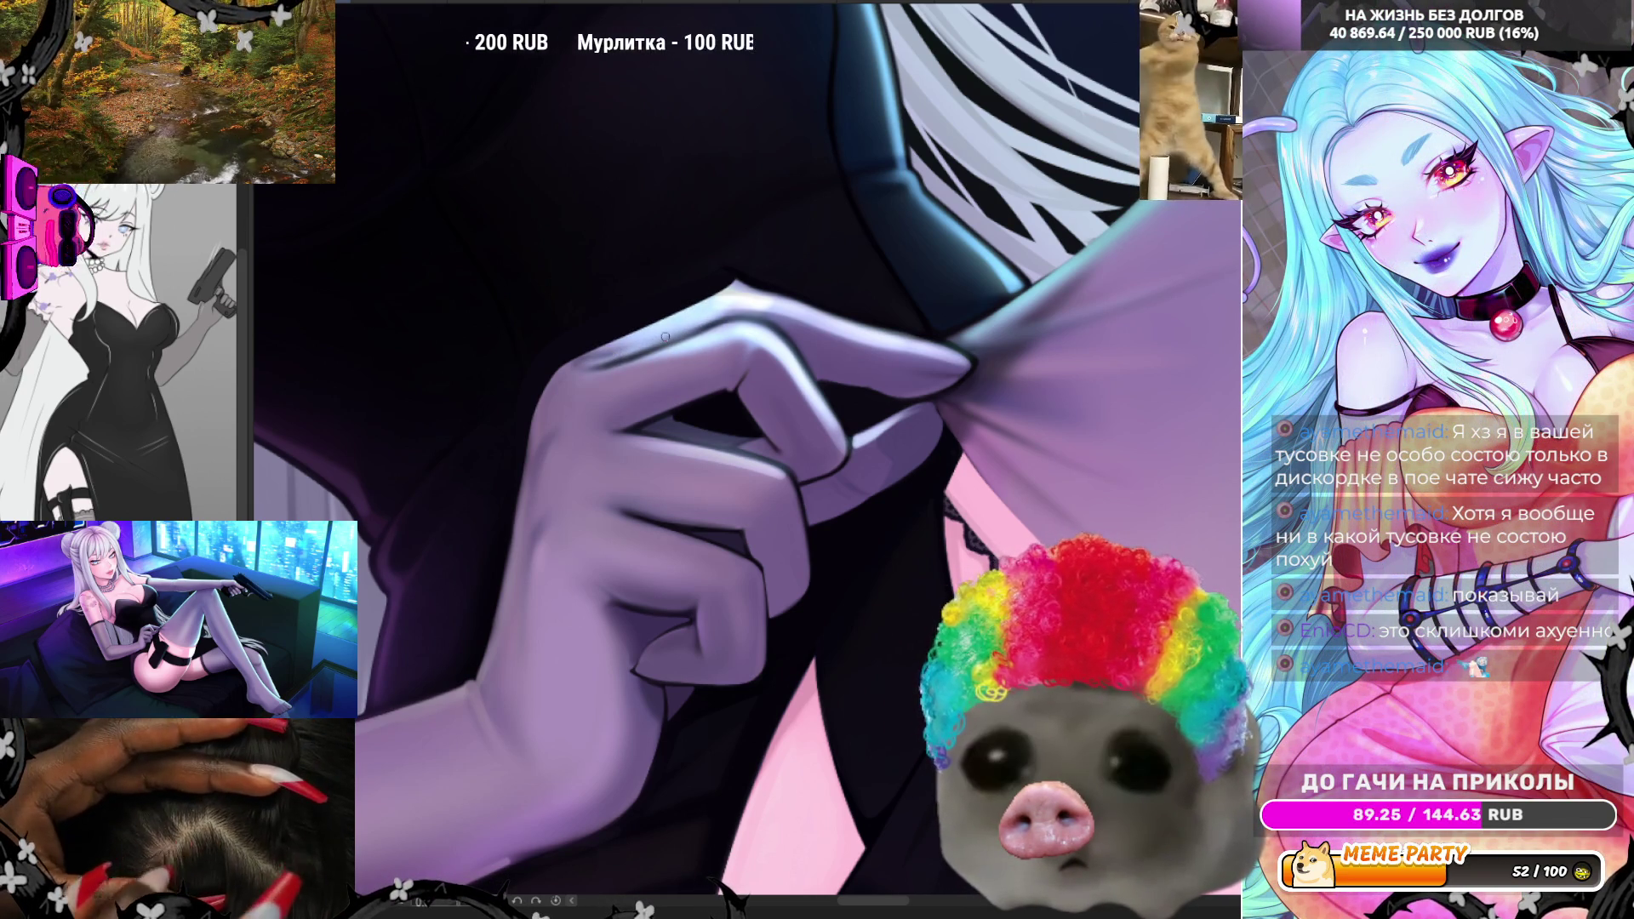
pyautogui.moveTo(482, 862)
pyautogui.mouseDown()
pyautogui.moveTo(596, 723)
pyautogui.moveTo(853, 504)
pyautogui.mouseUp()
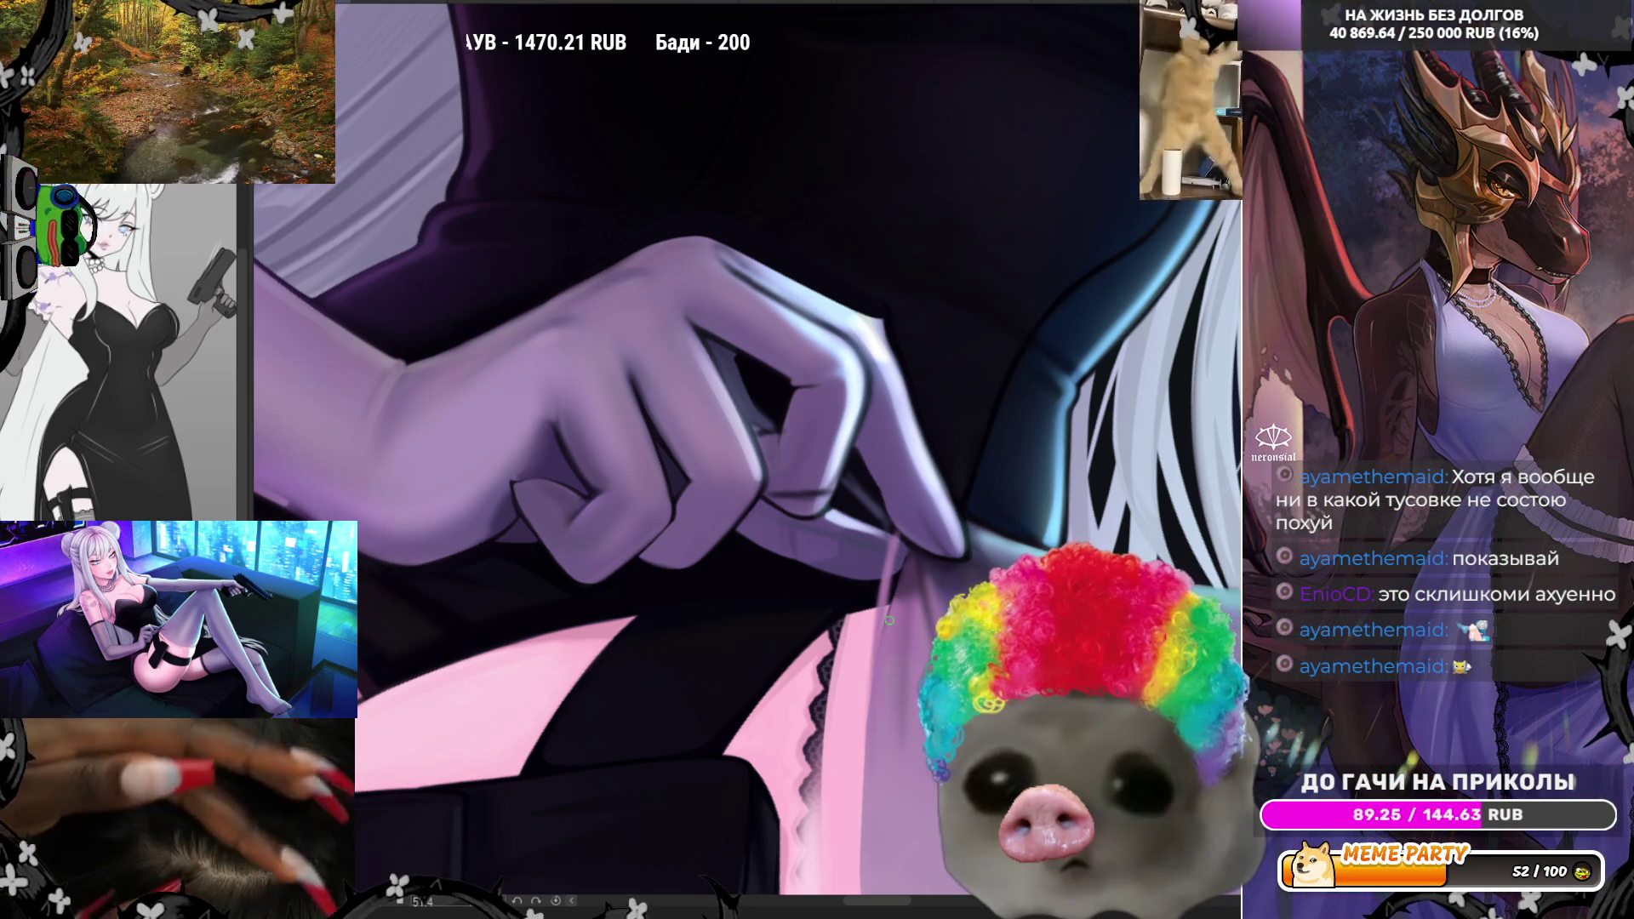
# - Add dark hatching strokes beside the pinching fingers
pyautogui.moveTo(745, 535)
pyautogui.mouseDown()
pyautogui.moveTo(770, 532)
pyautogui.moveTo(829, 577)
pyautogui.mouseUp()
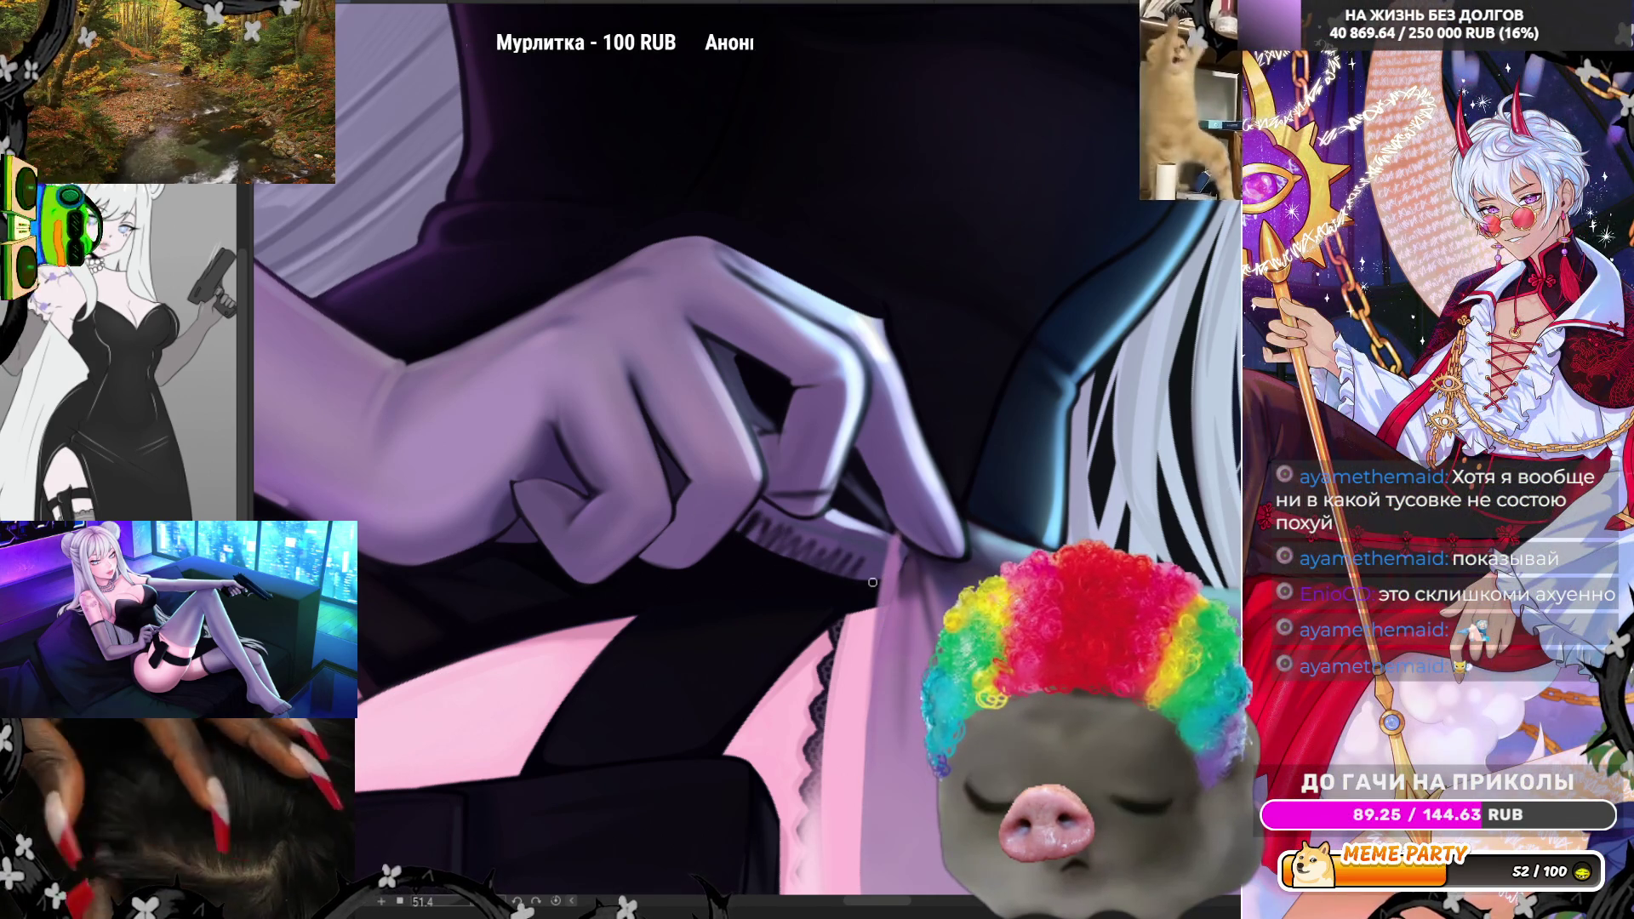
pyautogui.scroll(-3, 829, 577)
pyautogui.scroll(4, 916, 491)
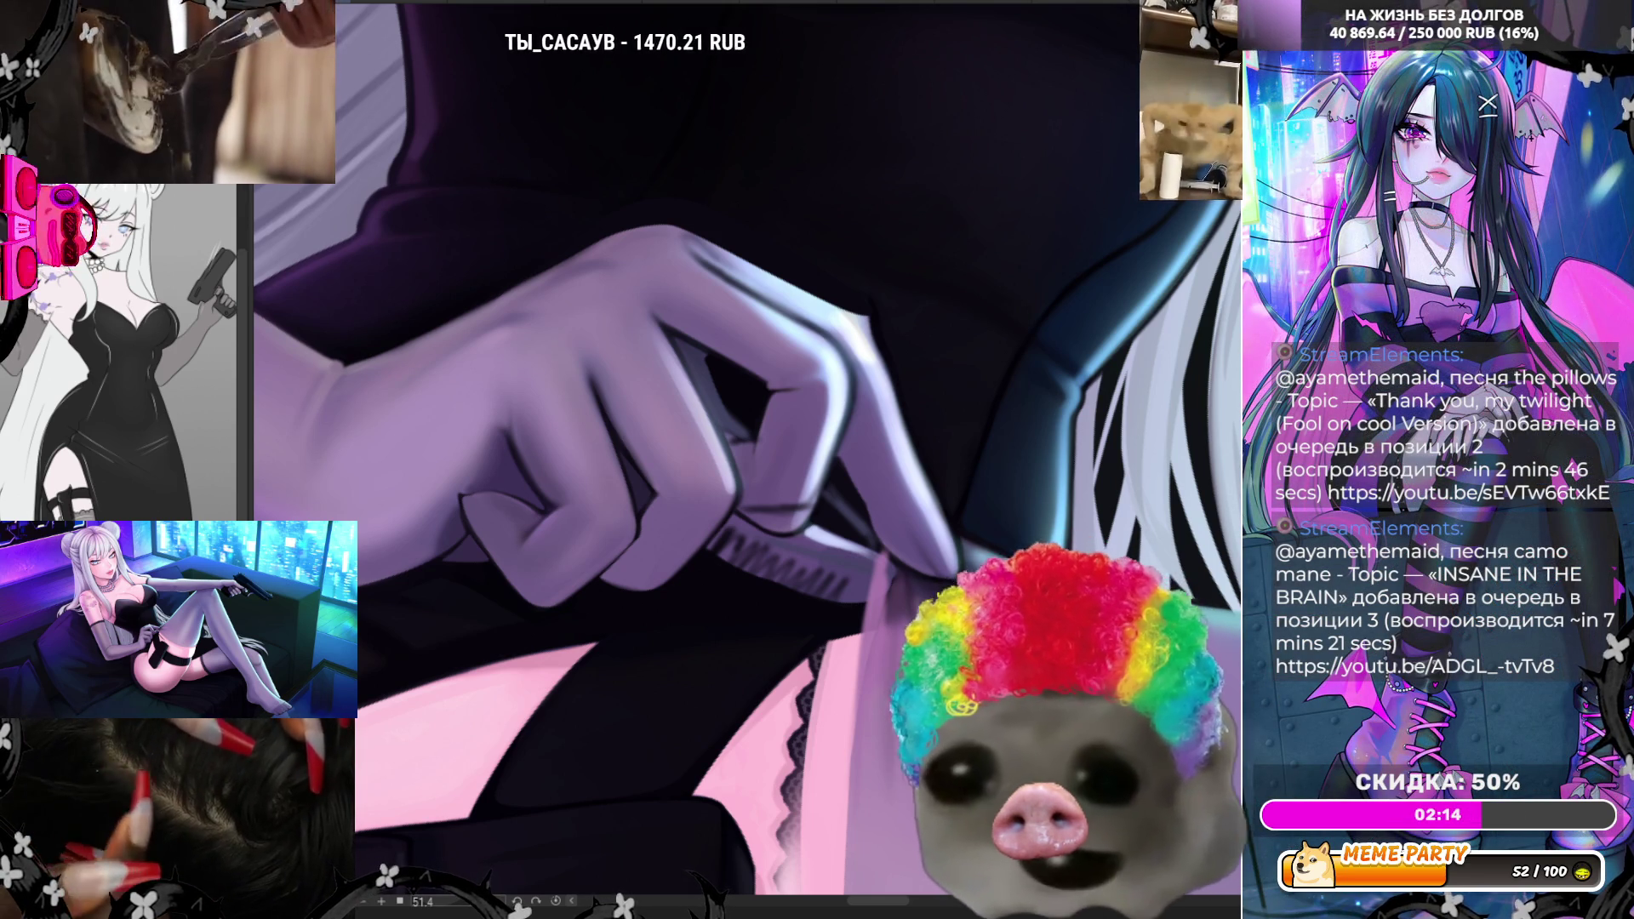
# - Paint over the glove edge pinching the fabric, then mirror the canvas to check
pyautogui.moveTo(783, 466); pyautogui.dragTo(728, 432)
pyautogui.scroll(2, 727, 433)
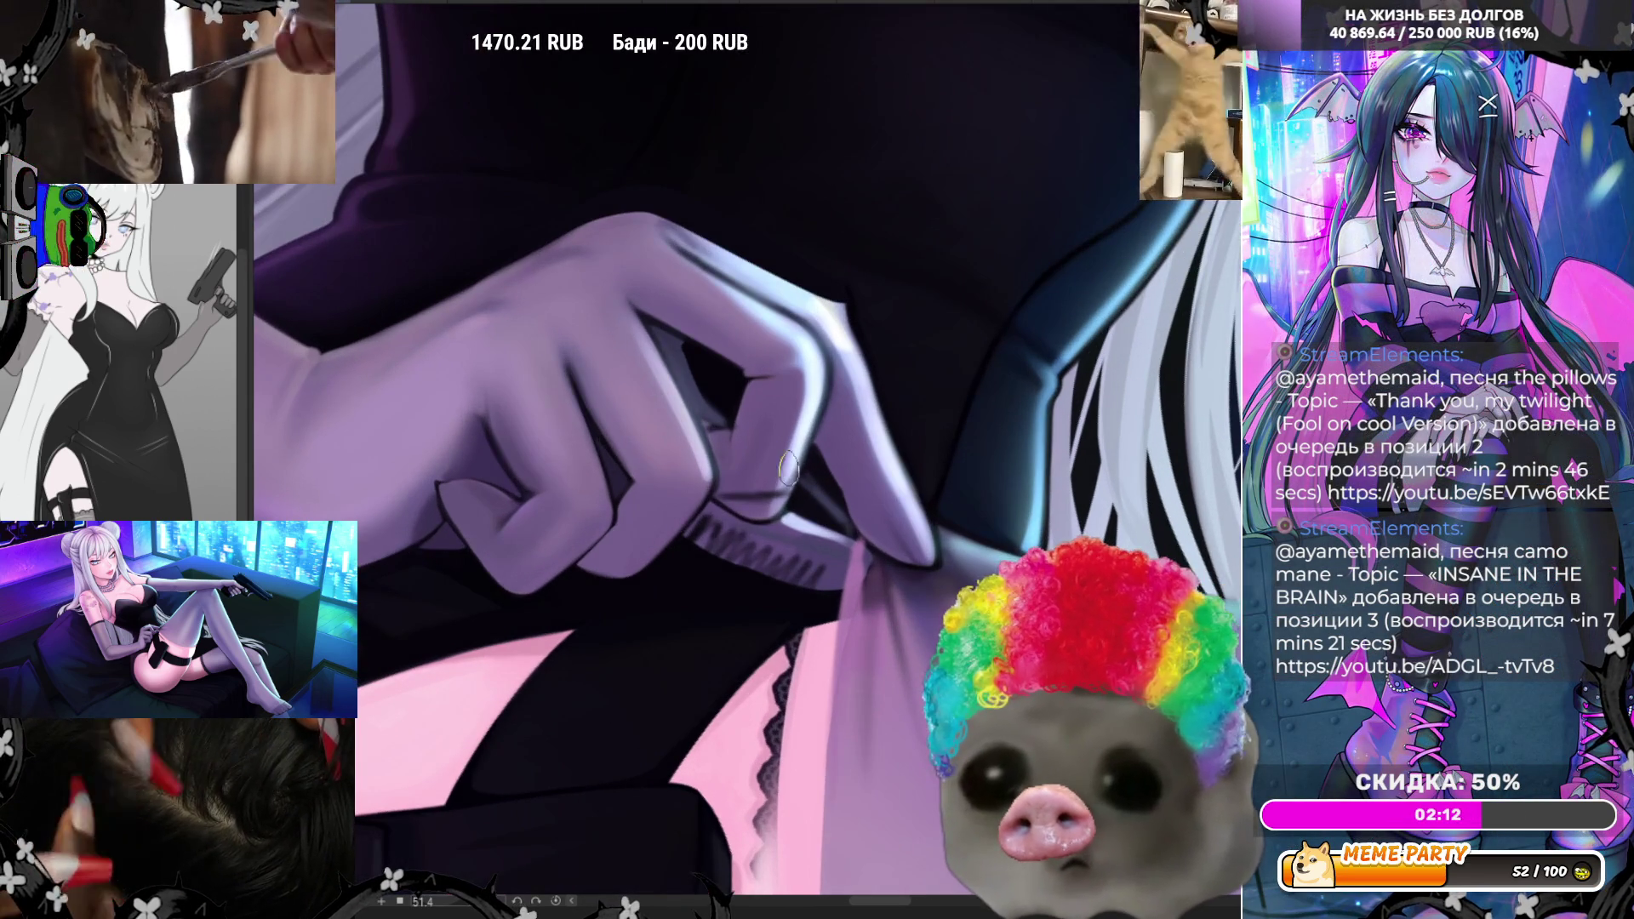
pyautogui.moveTo(677, 570)
pyautogui.mouseDown()
pyautogui.moveTo(700, 533)
pyautogui.moveTo(772, 549)
pyautogui.mouseUp()
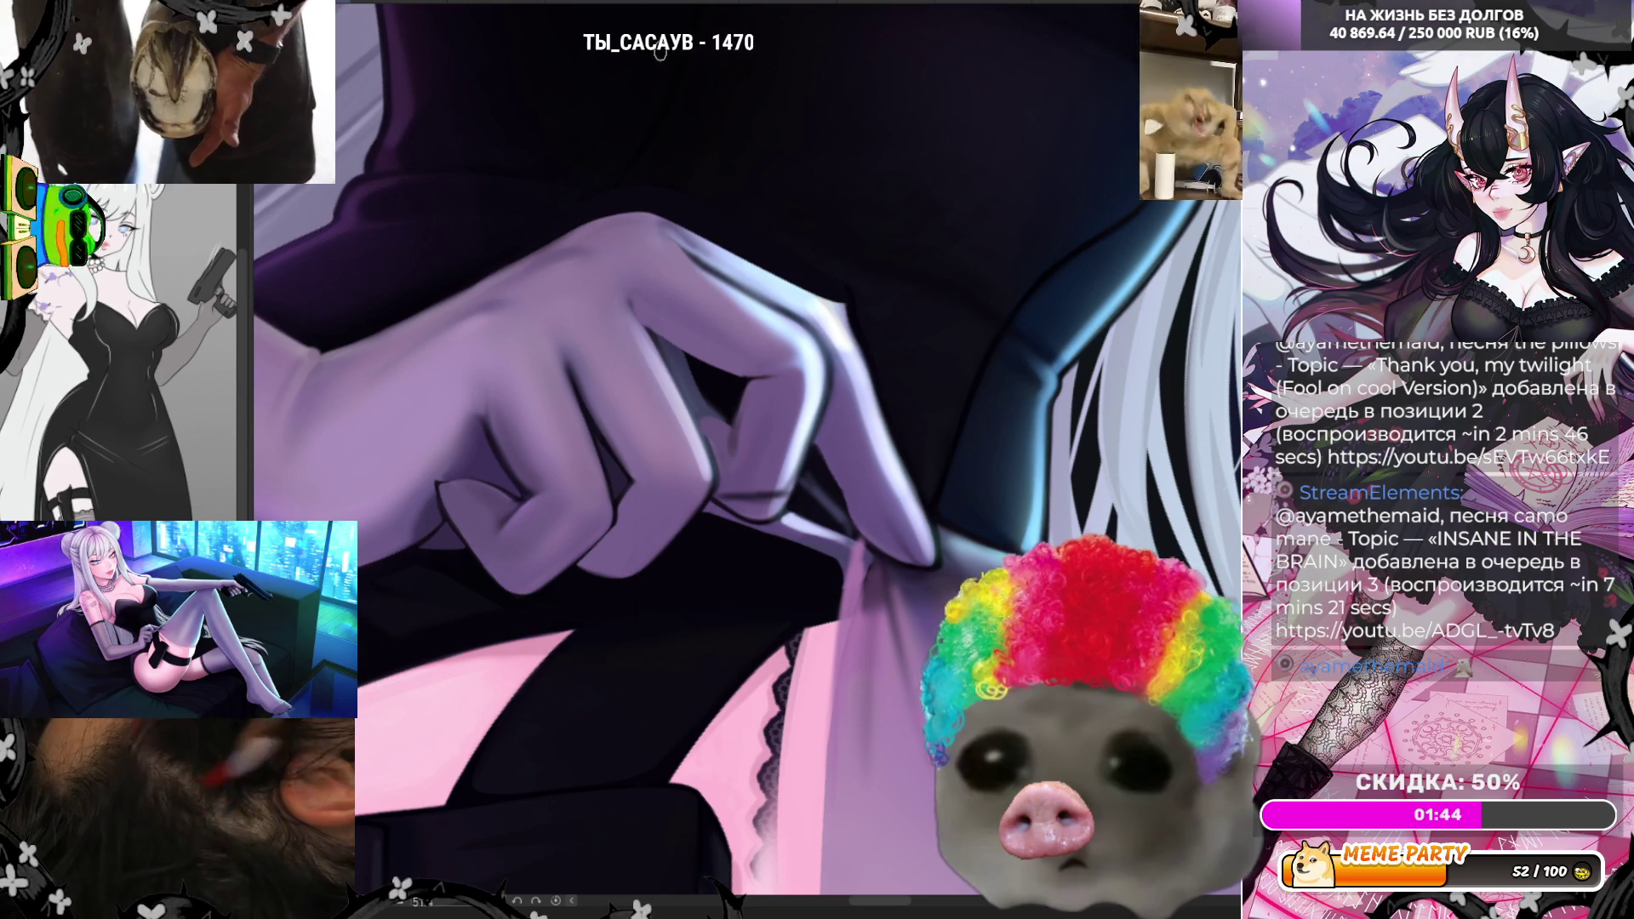
pyautogui.press('h')
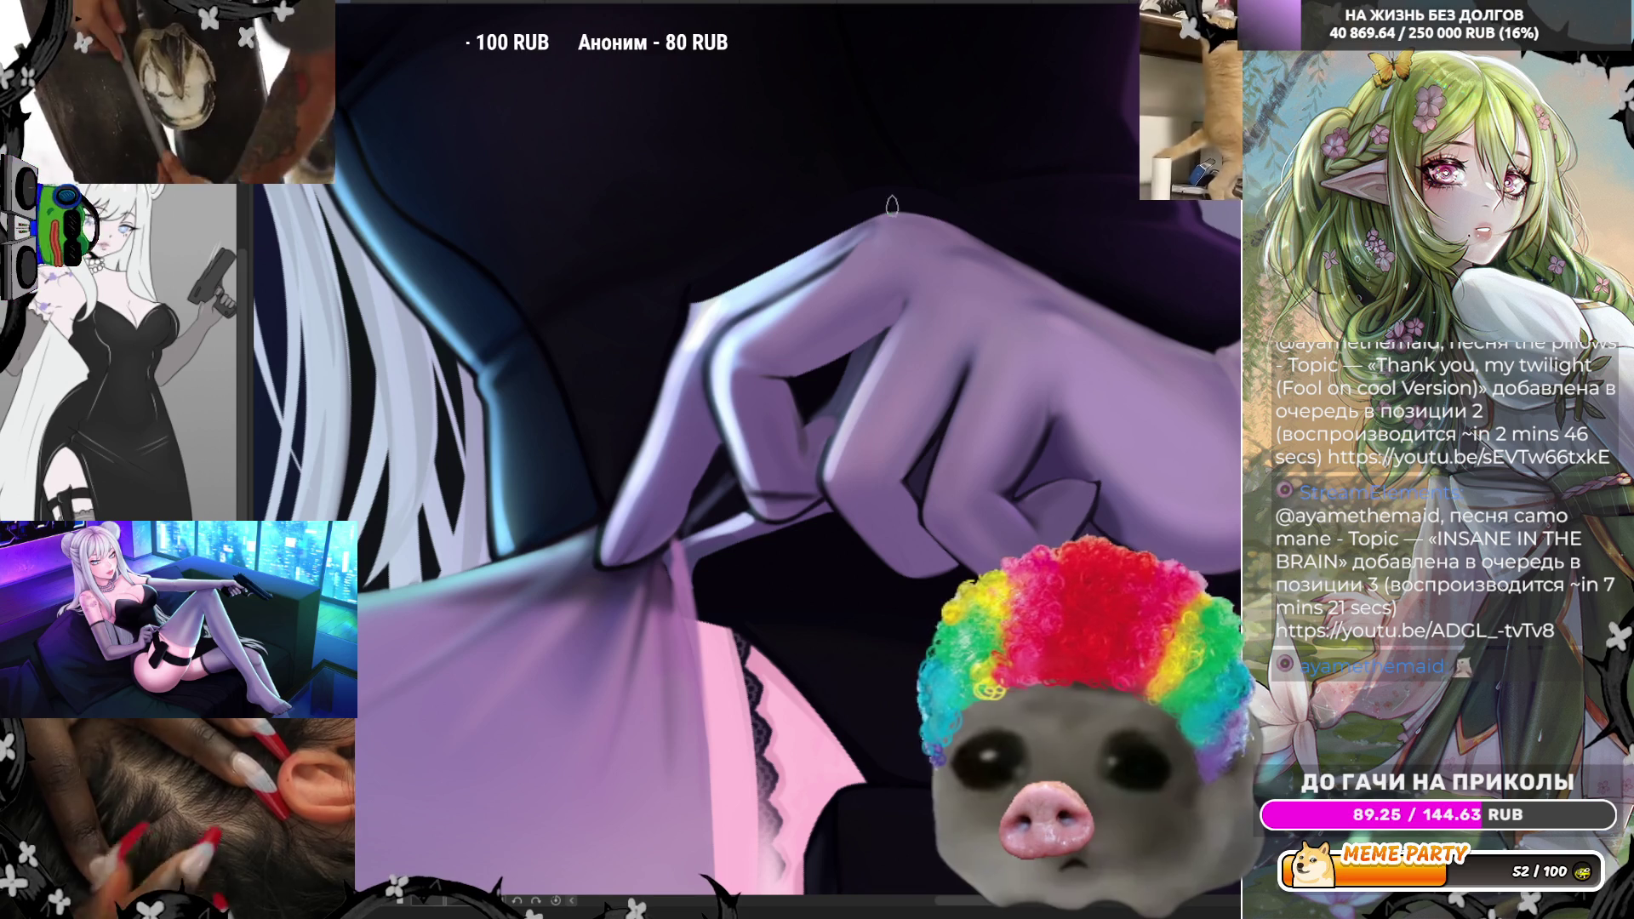
# - Add a short dark accent on the glove's knuckle edge, undoing a trial stroke along the finger
pyautogui.moveTo(861, 235)
pyautogui.mouseDown()
pyautogui.moveTo(891, 211)
pyautogui.moveTo(966, 223)
pyautogui.mouseUp()
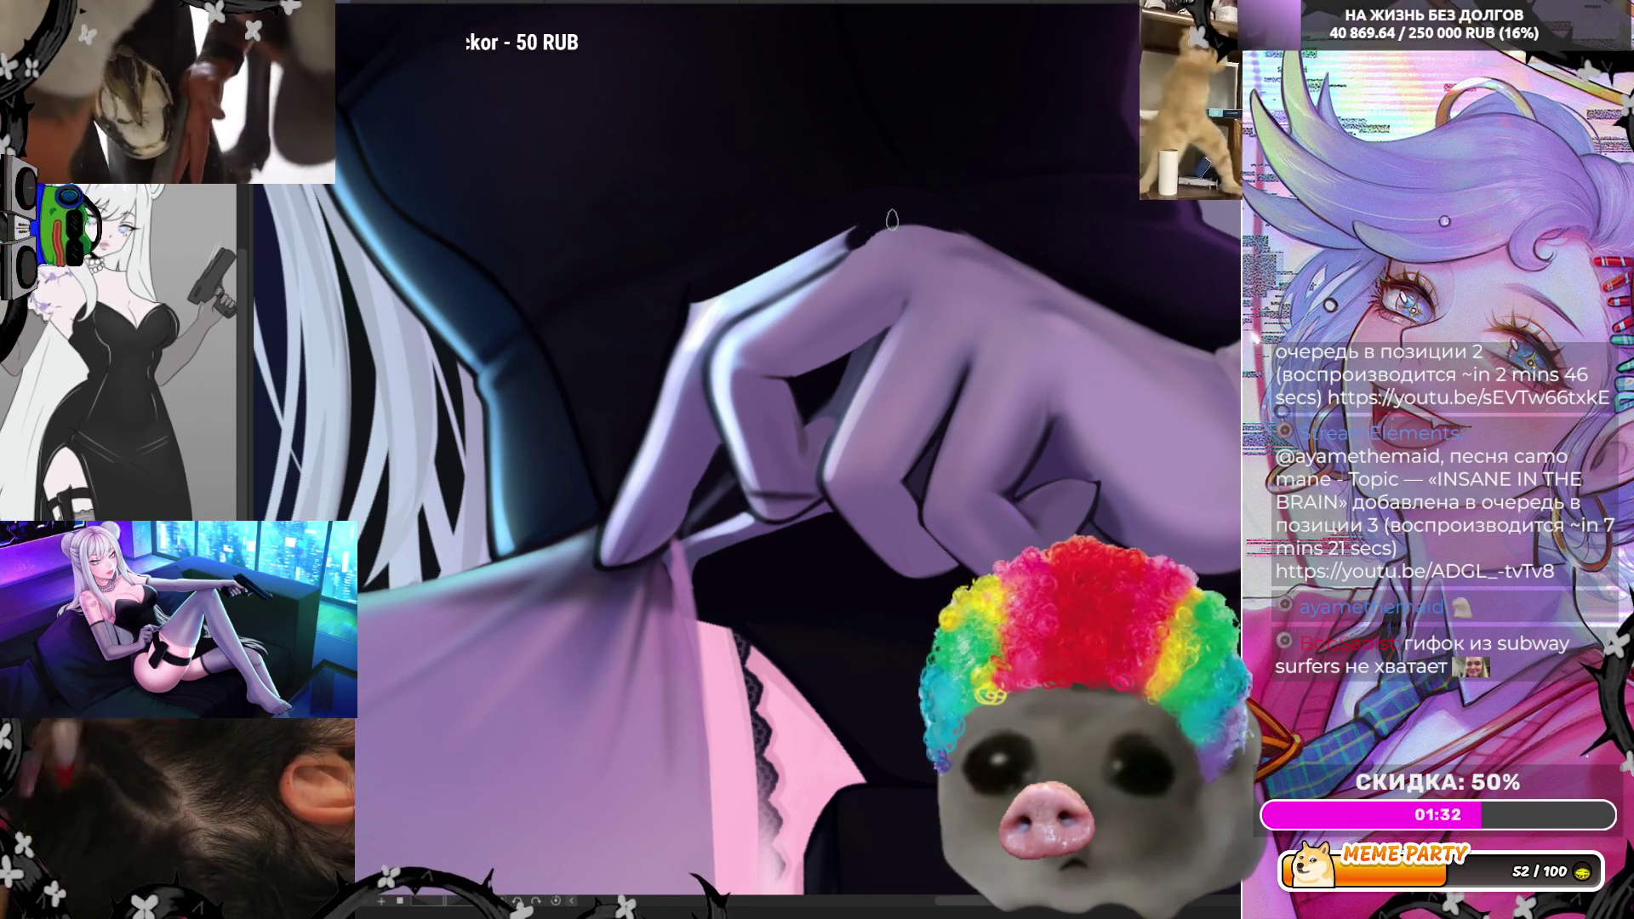
pyautogui.moveTo(854, 237); pyautogui.dragTo(736, 289)
pyautogui.hotkey('ctrl', 'z')
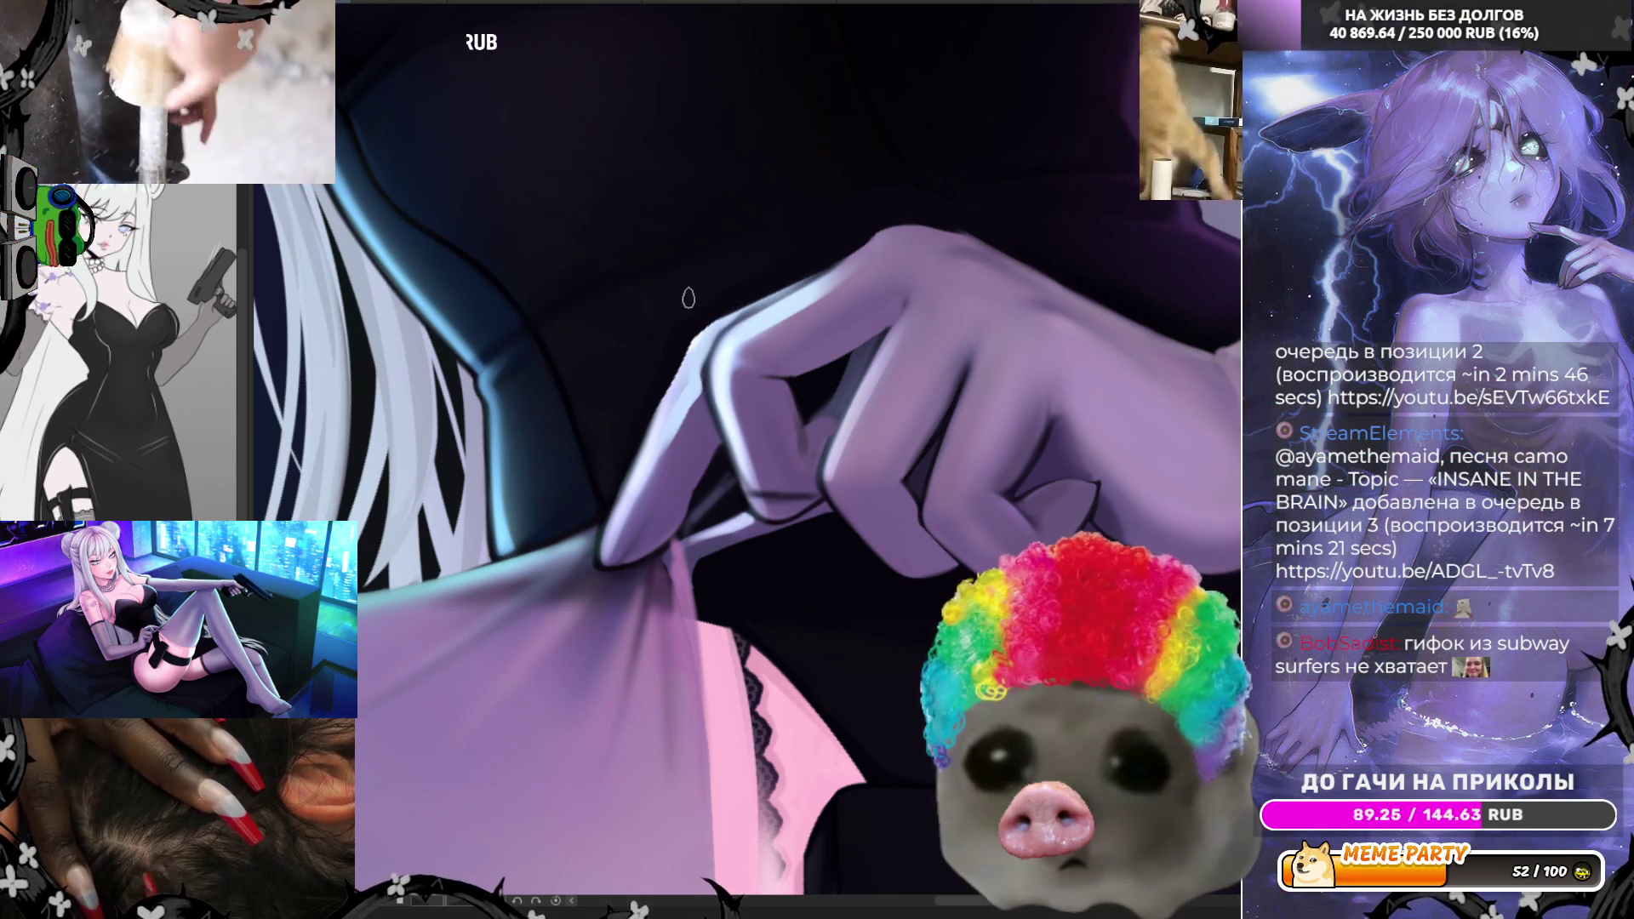
# - Add light highlights along the top edges of the gloved hand and finger, then flip the canvas to check
pyautogui.scroll(-3, 687, 302)
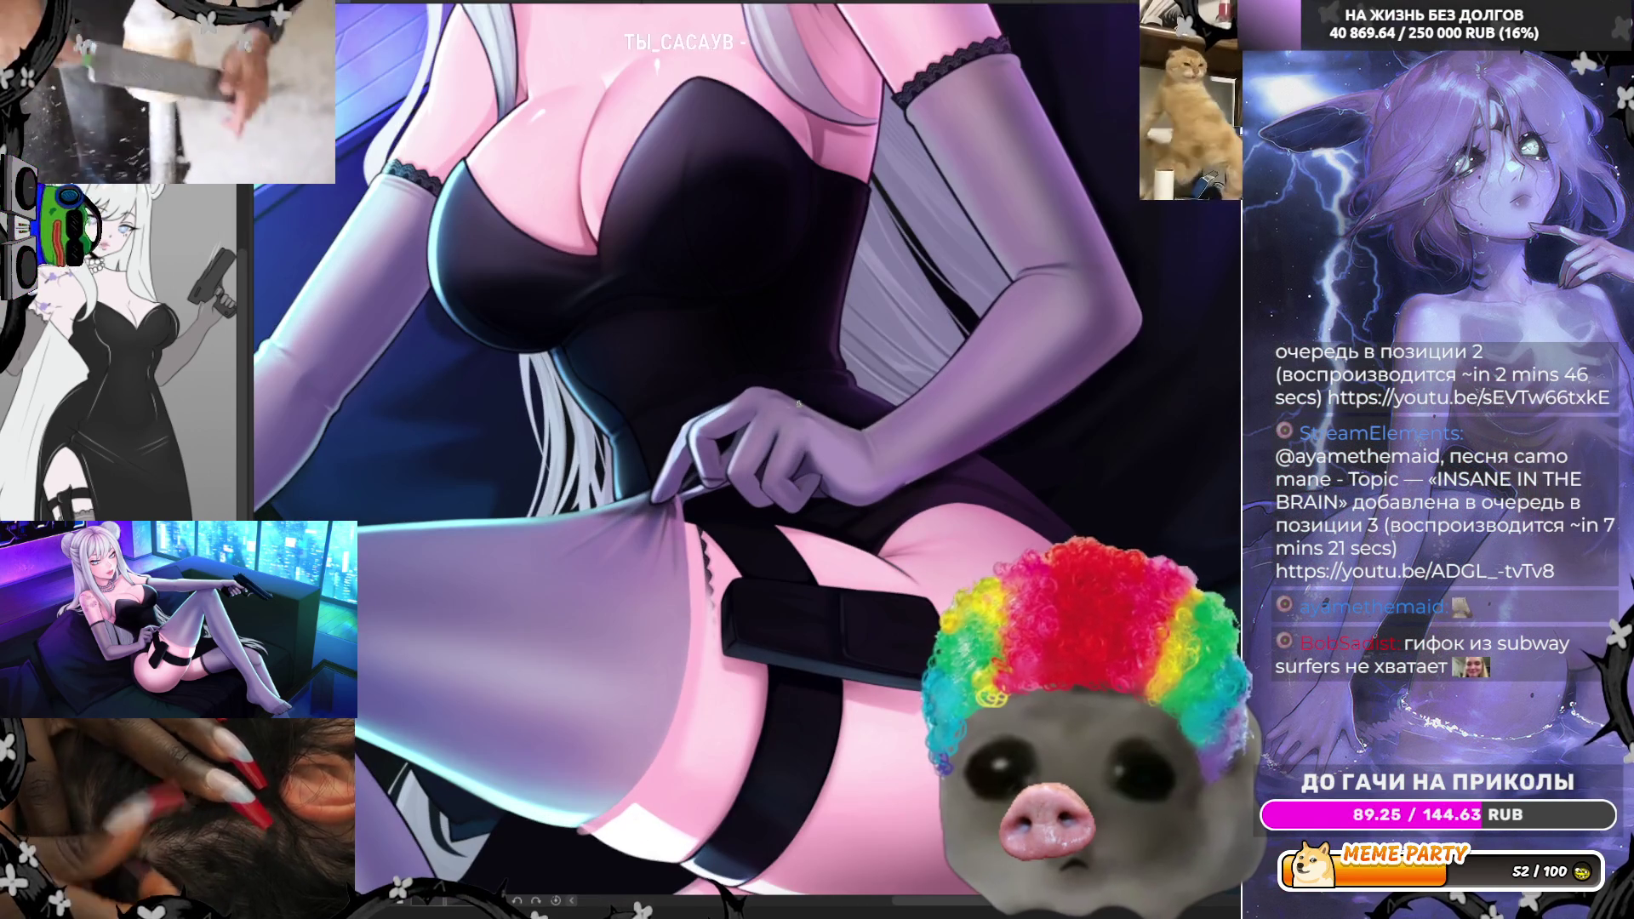
pyautogui.scroll(3, 815, 395)
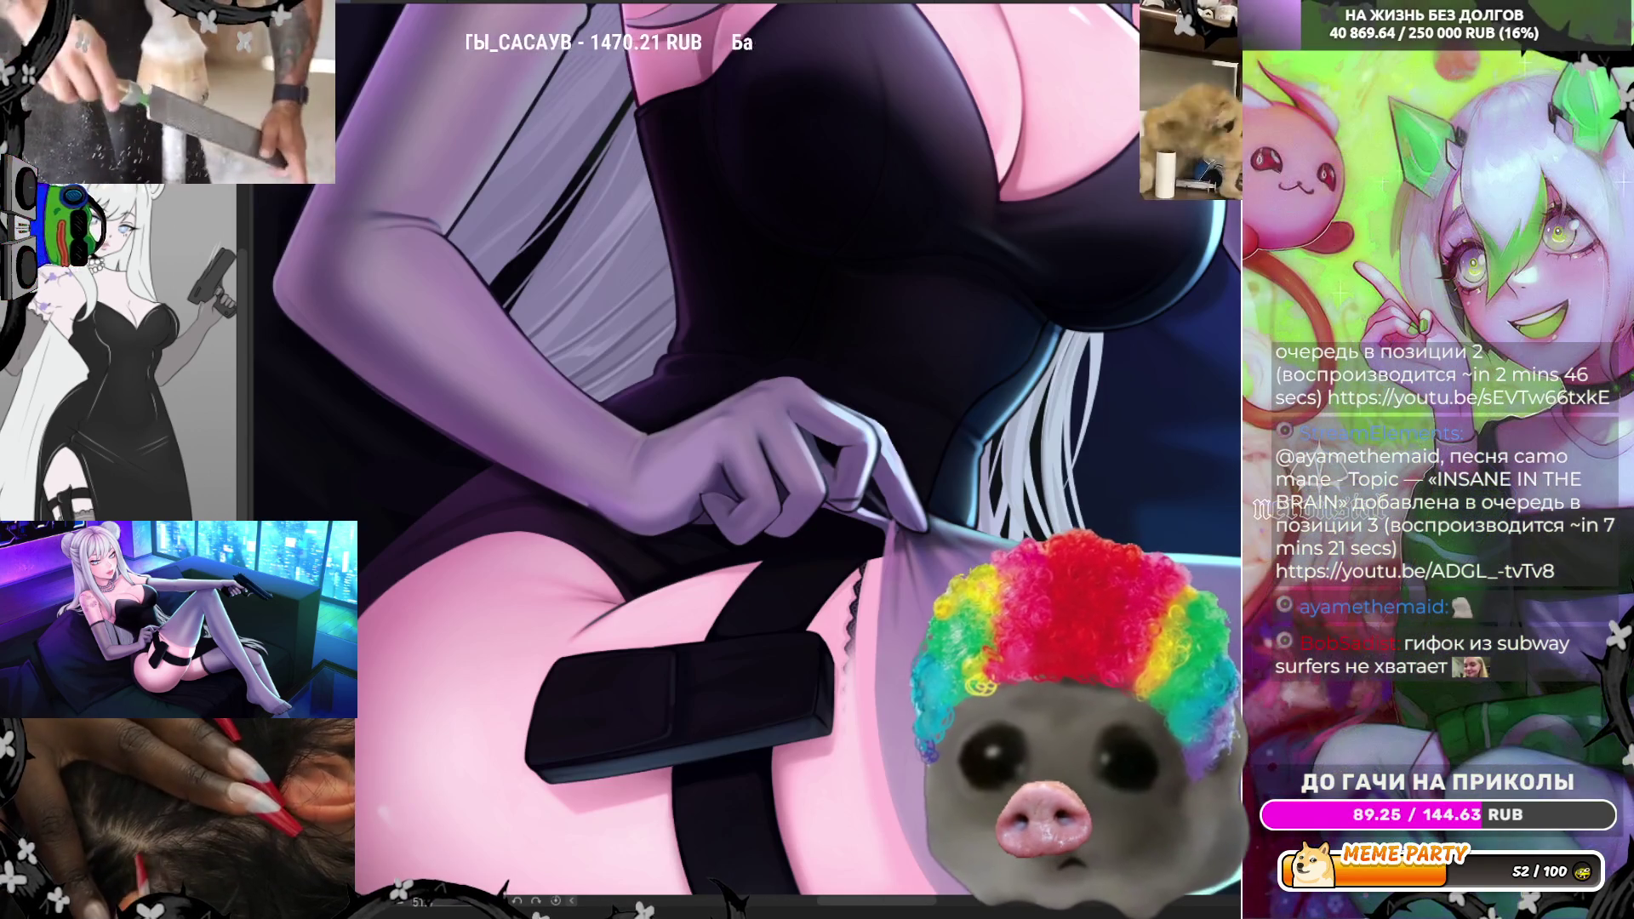
pyautogui.scroll(2, 954, 438)
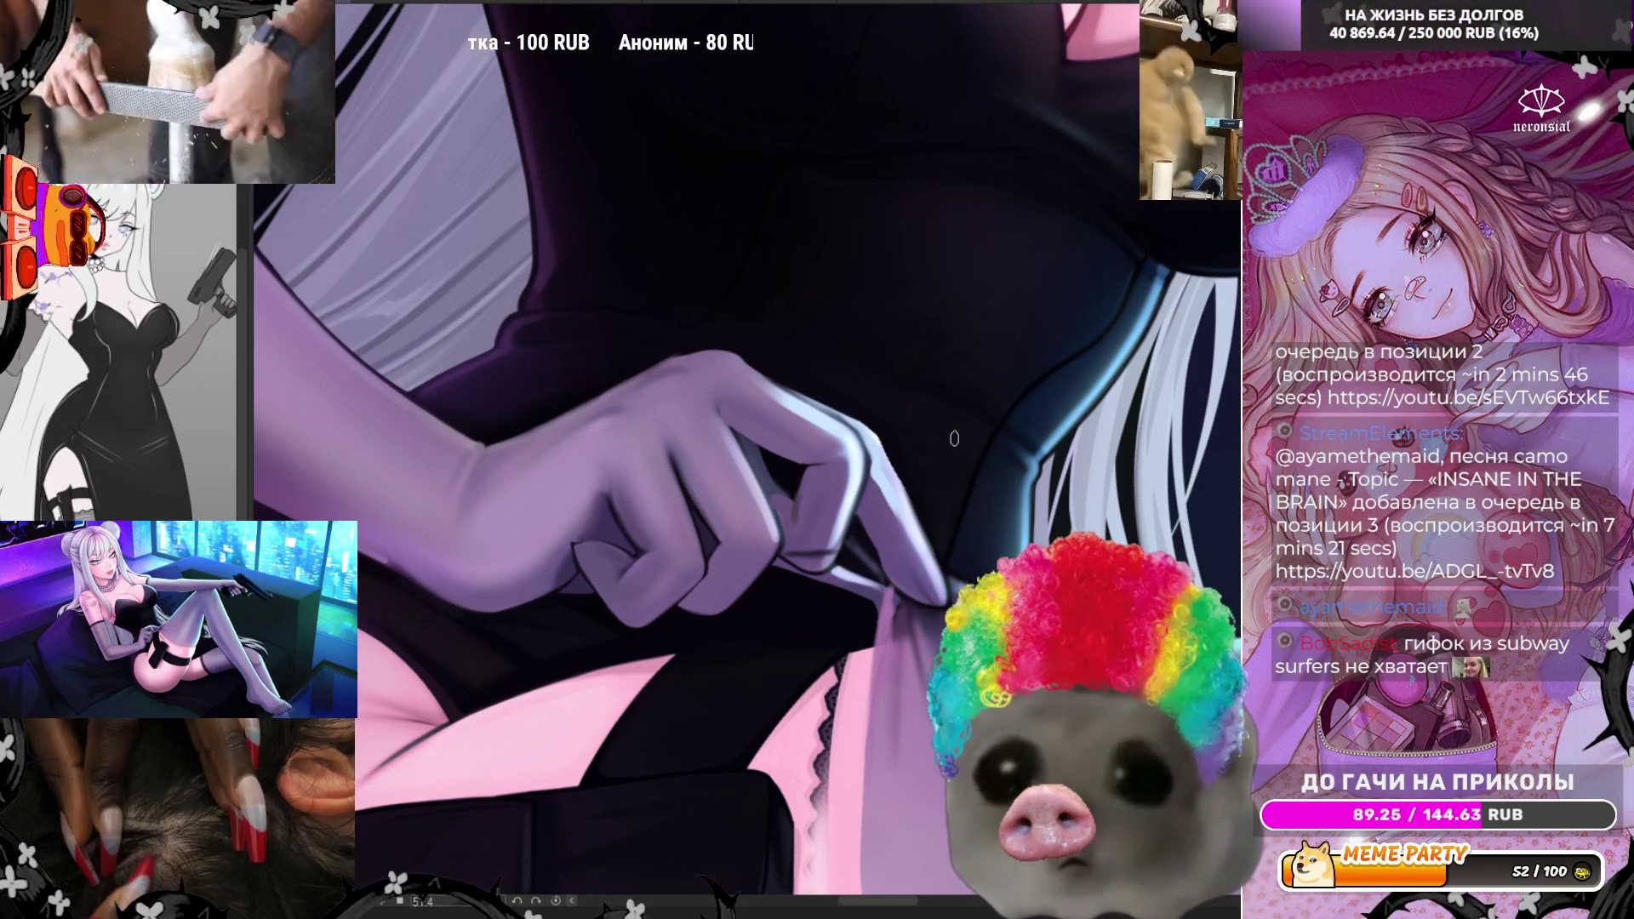
pyautogui.moveTo(694, 352); pyautogui.dragTo(743, 353)
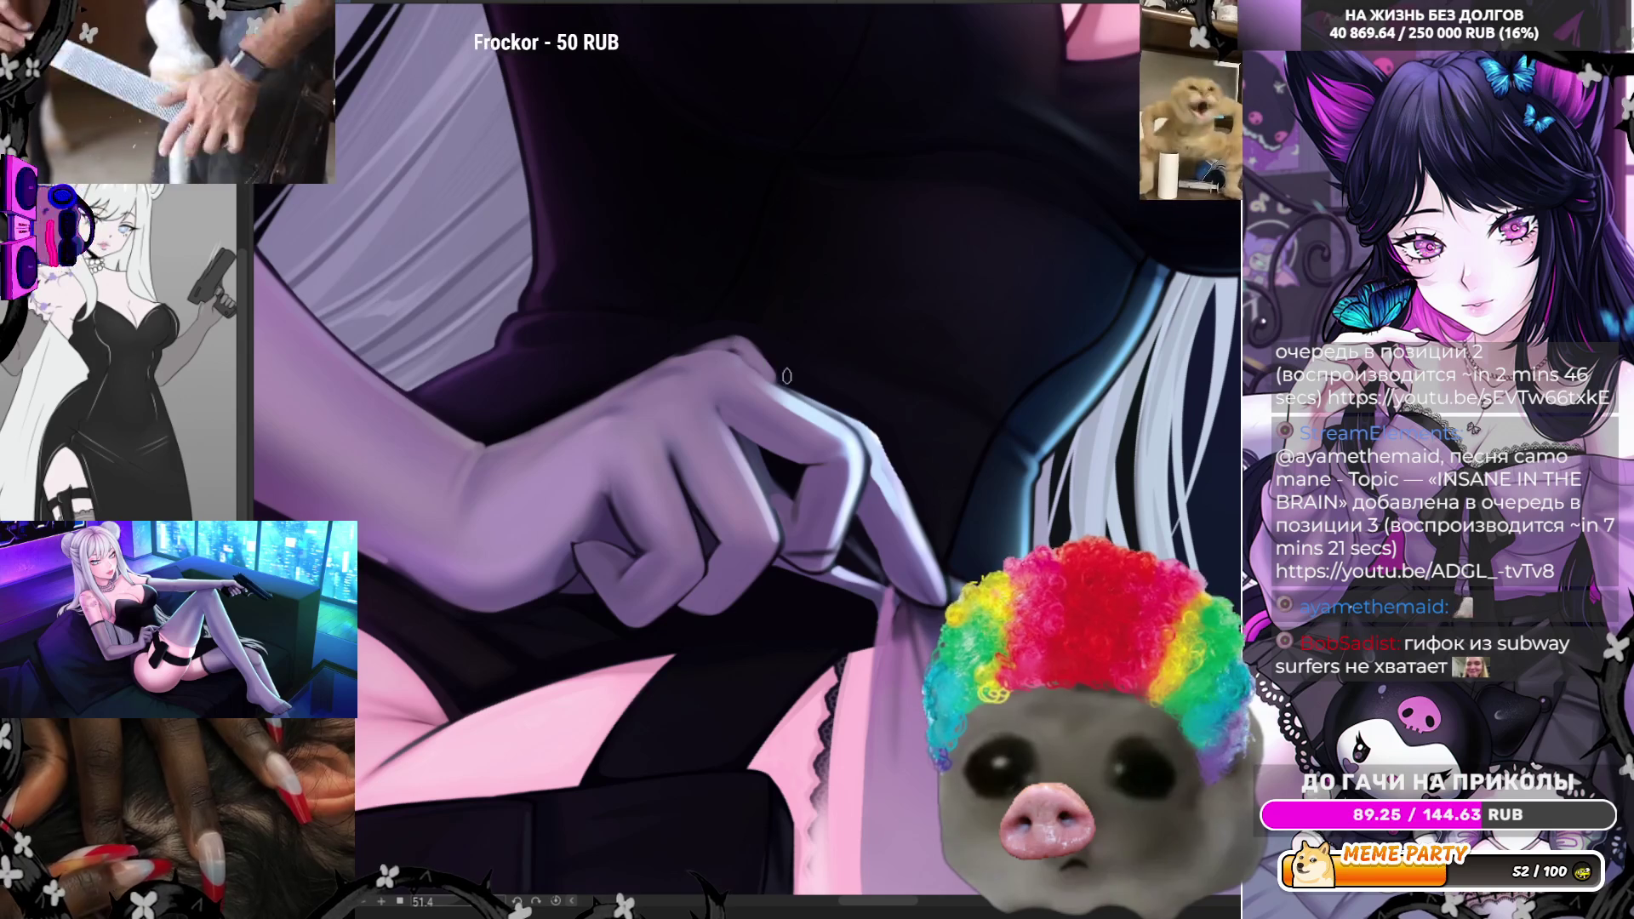
pyautogui.moveTo(819, 406); pyautogui.dragTo(868, 434)
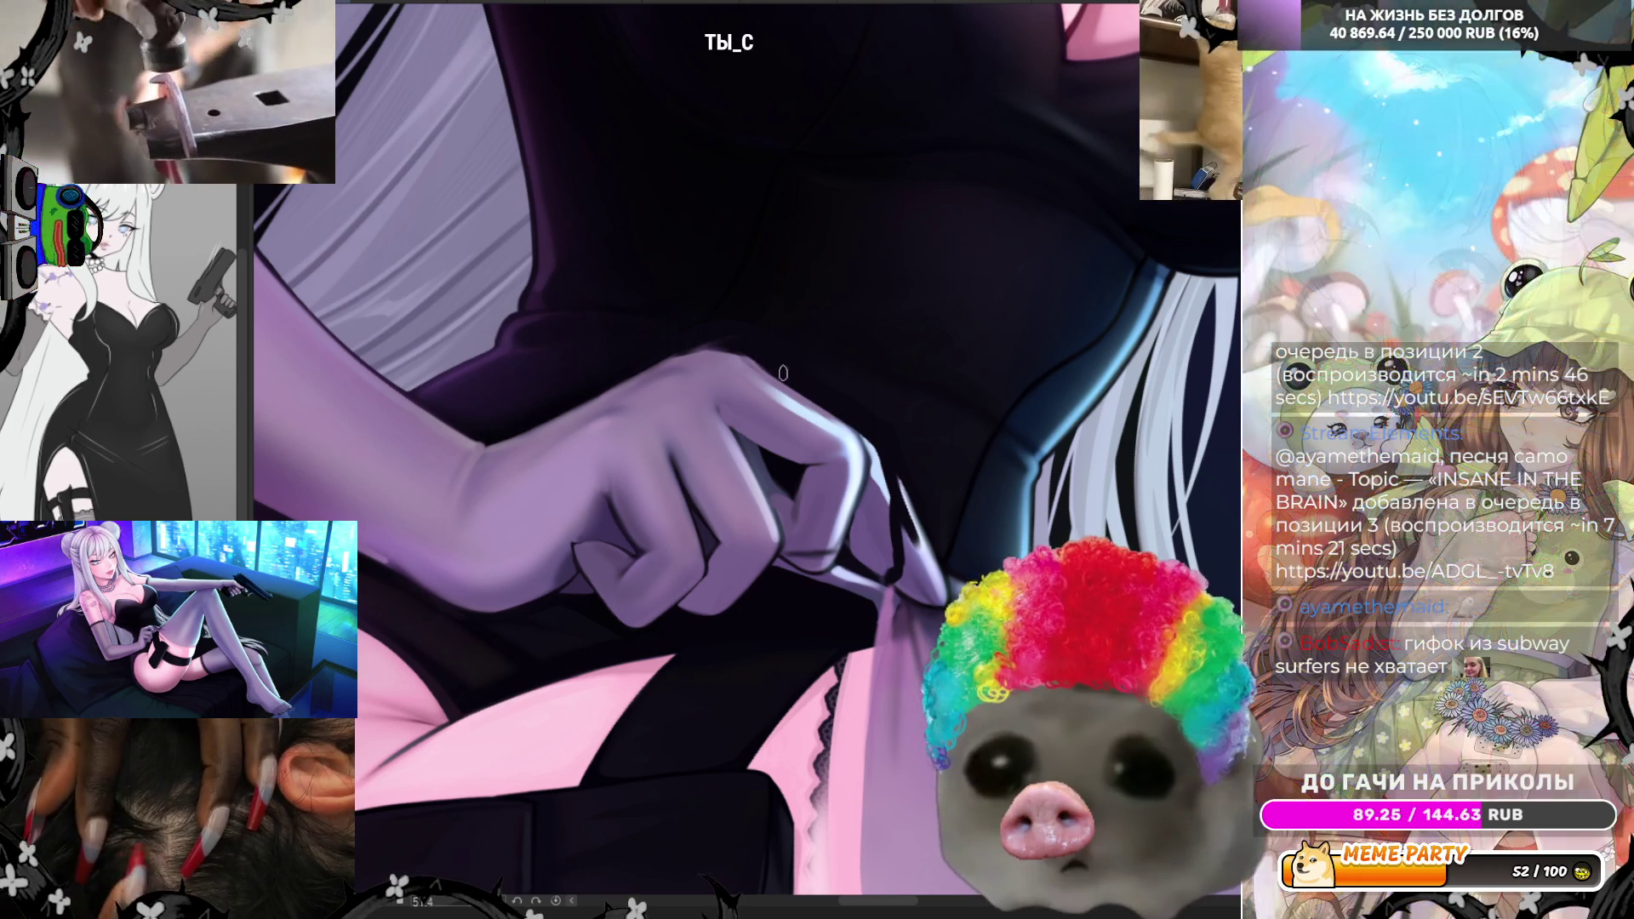
pyautogui.press('h')
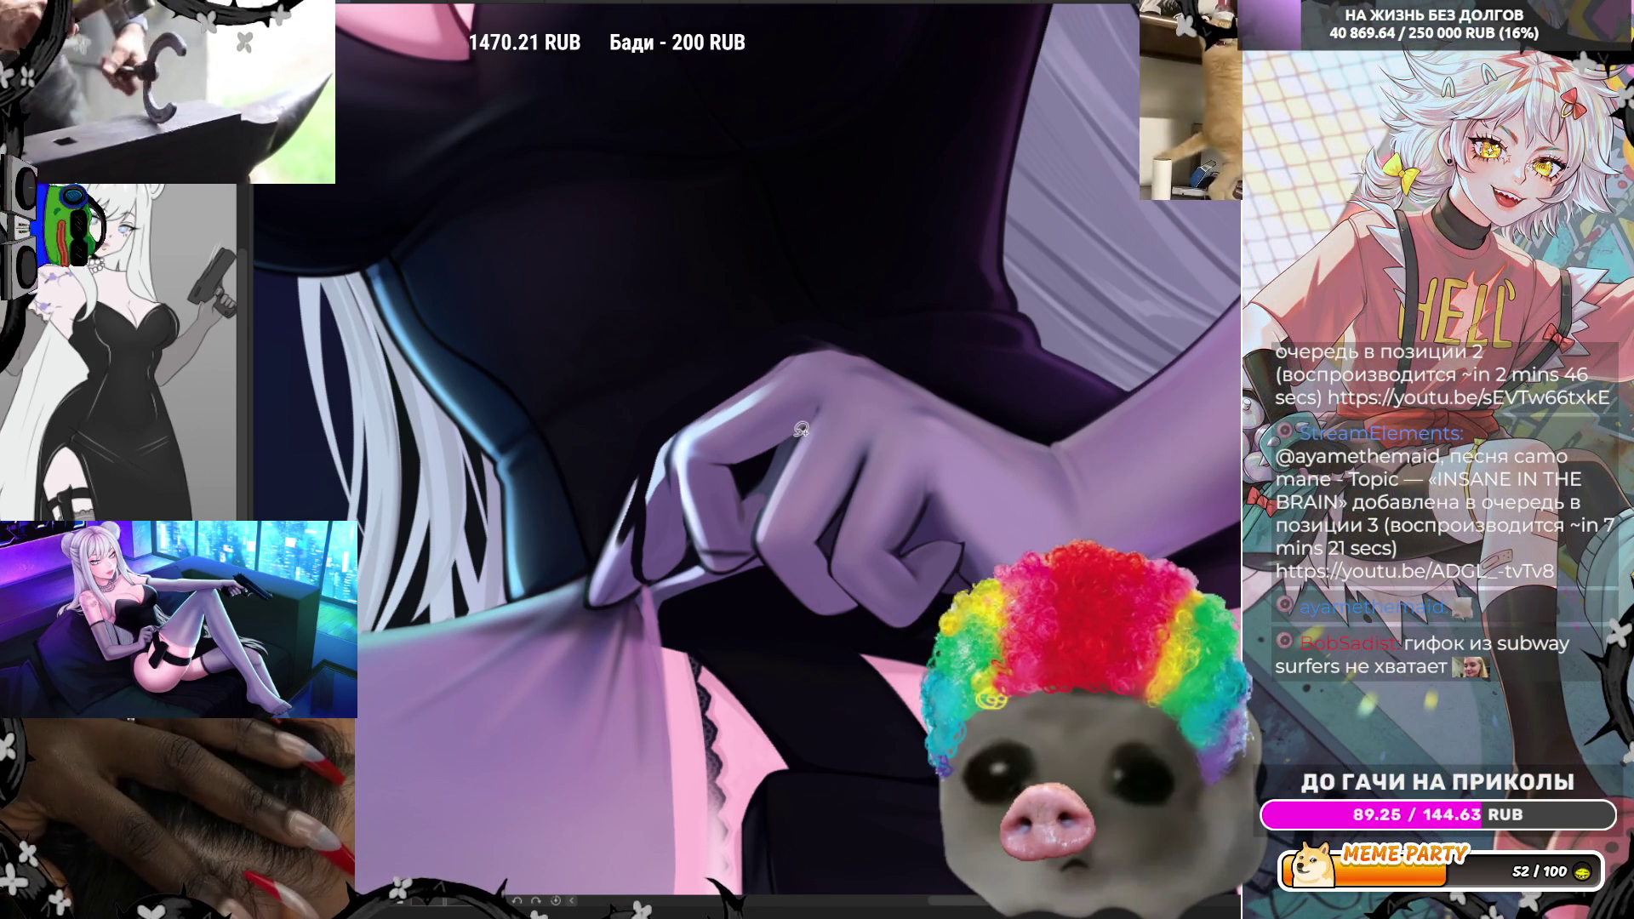
# - Lasso the pinching finger, undo its dark fill, deselect, and restore the thick dark outline
pyautogui.moveTo(709, 569)
pyautogui.mouseDown()
pyautogui.moveTo(745, 575)
pyautogui.moveTo(762, 506)
pyautogui.moveTo(738, 466)
pyautogui.moveTo(778, 443)
pyautogui.mouseUp()
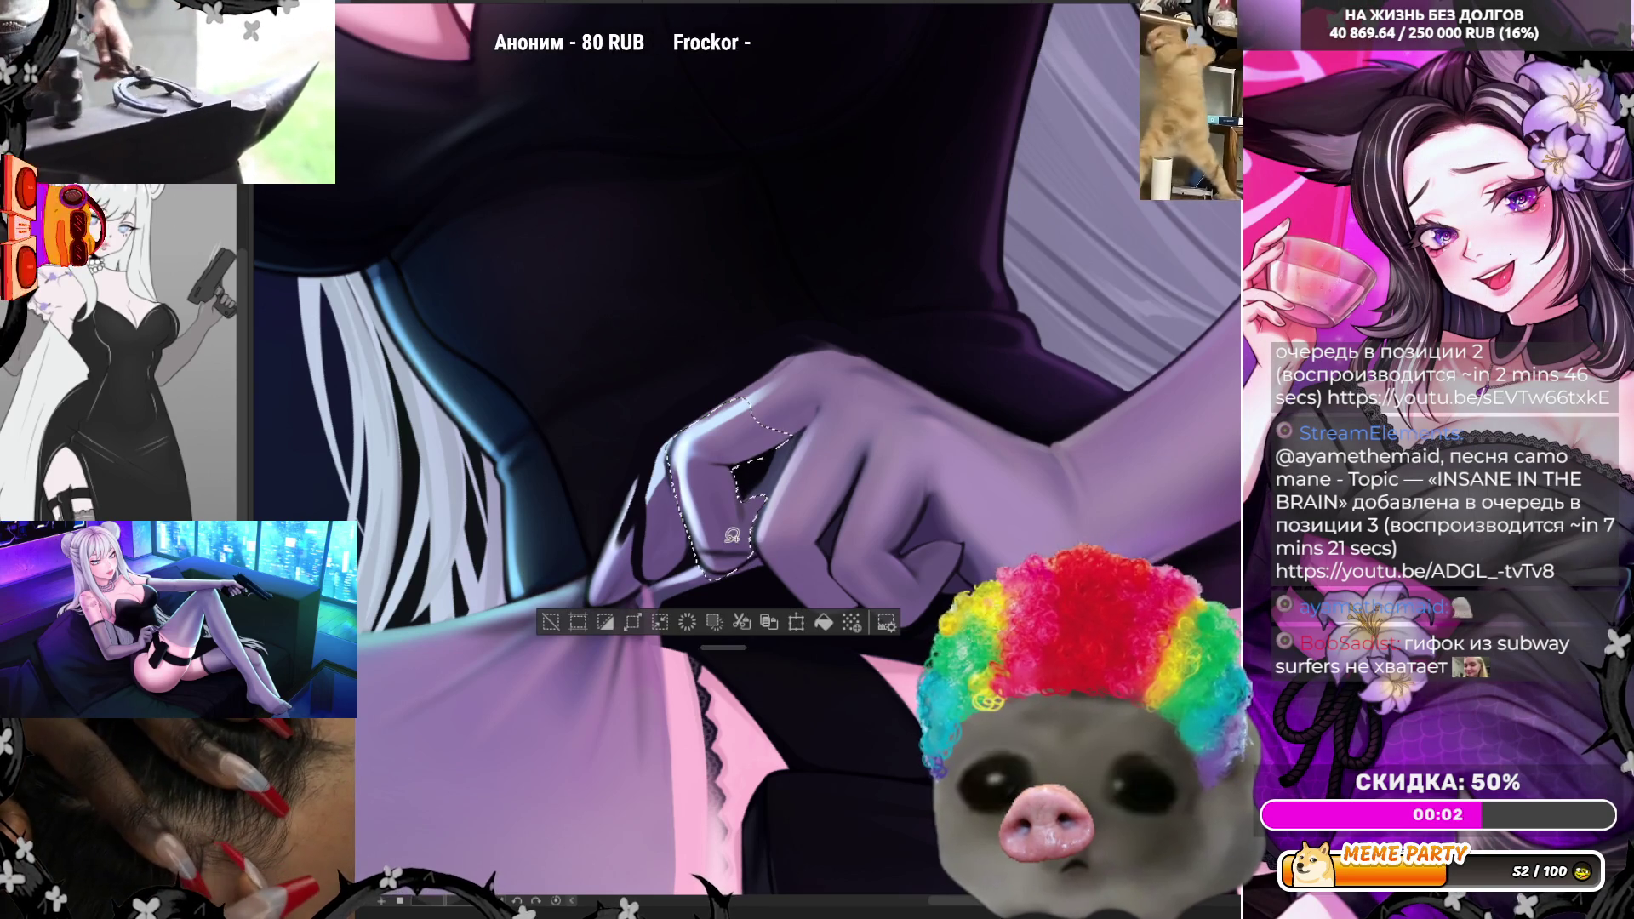
pyautogui.hotkey('ctrl', 'z')
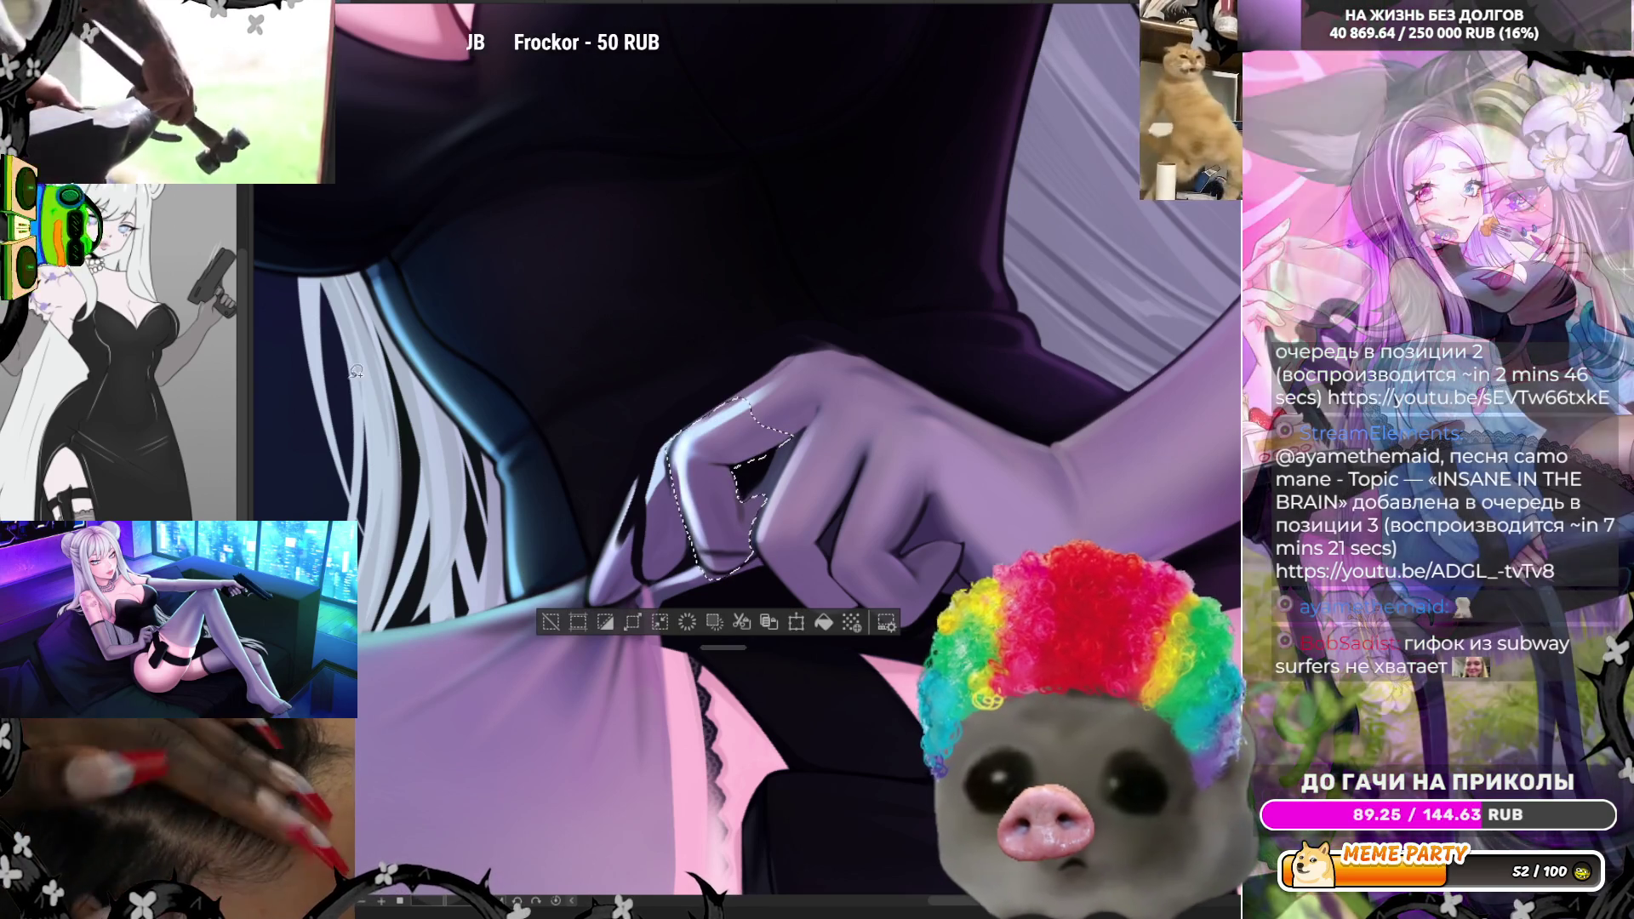
pyautogui.hotkey('ctrl', 'd')
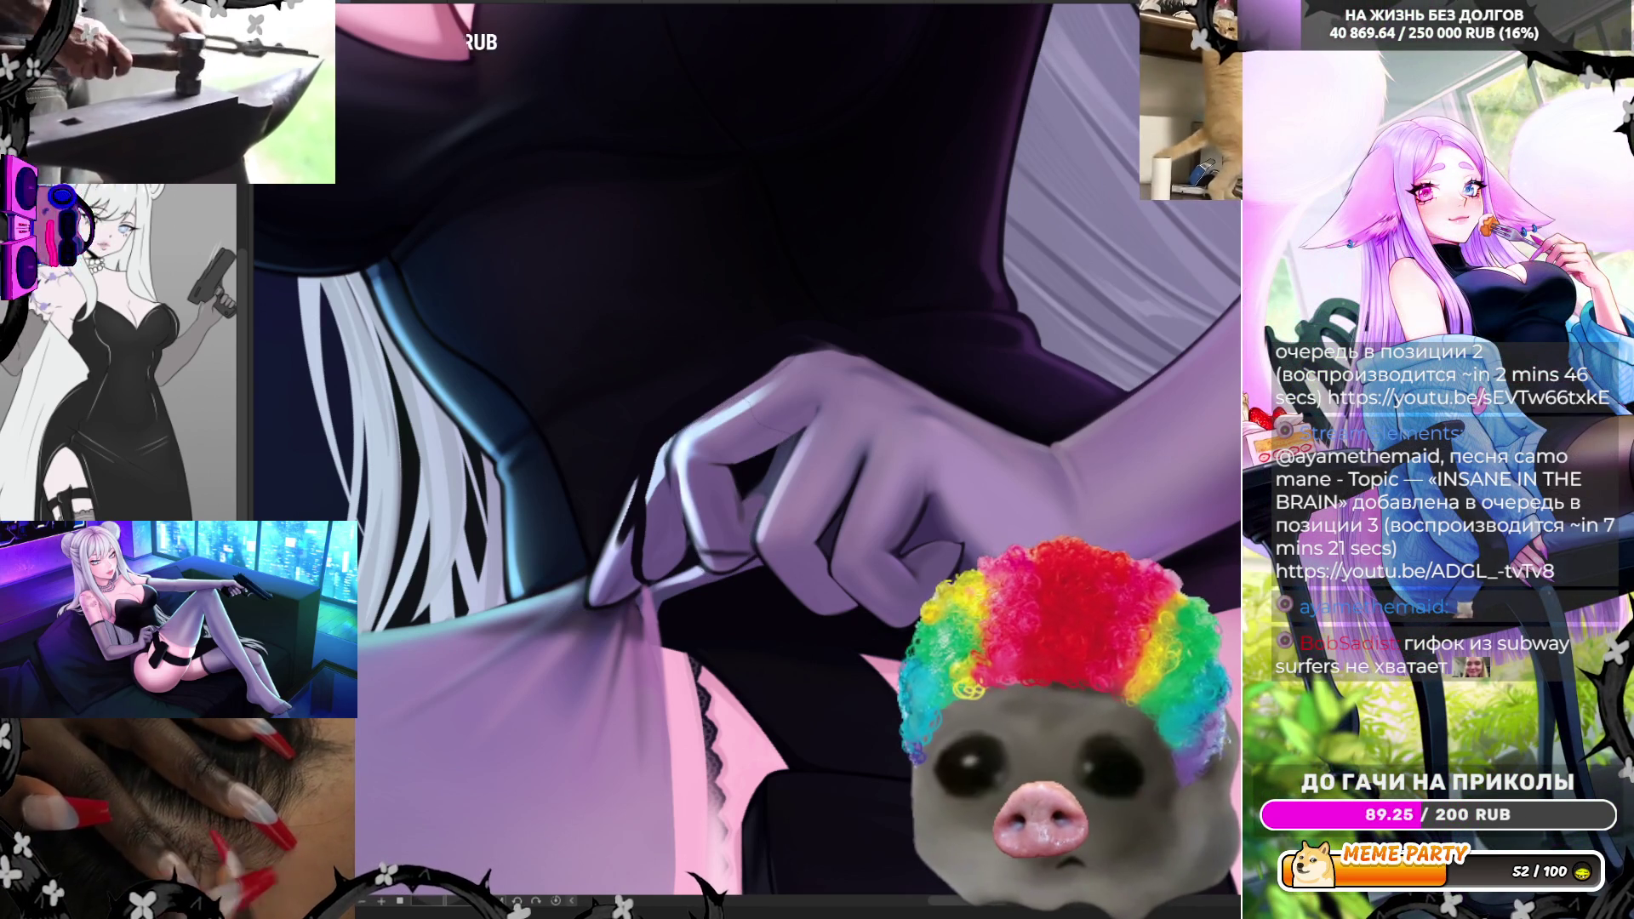
pyautogui.hotkey('ctrl', 'shift', 'z')
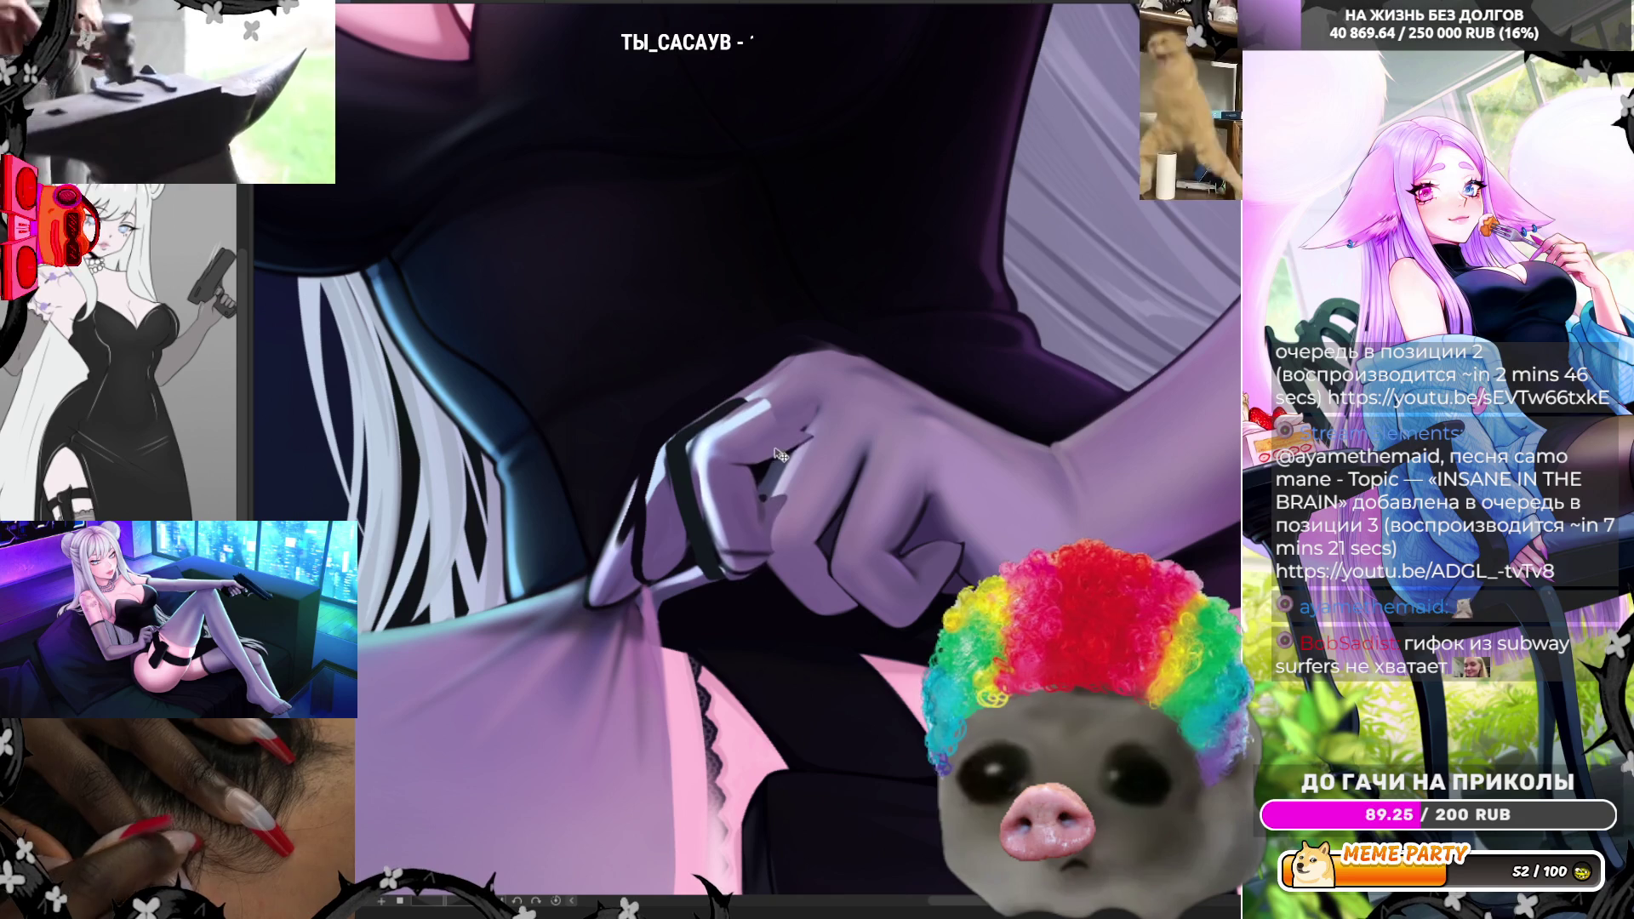
# - Compare the finger outline versions in a mirrored view, ending on the thicker outline and shading
pyautogui.hotkey('ctrl', 'z')
pyautogui.hotkey('ctrl', 'shift', 'z')
pyautogui.hotkey('ctrl', 'z')
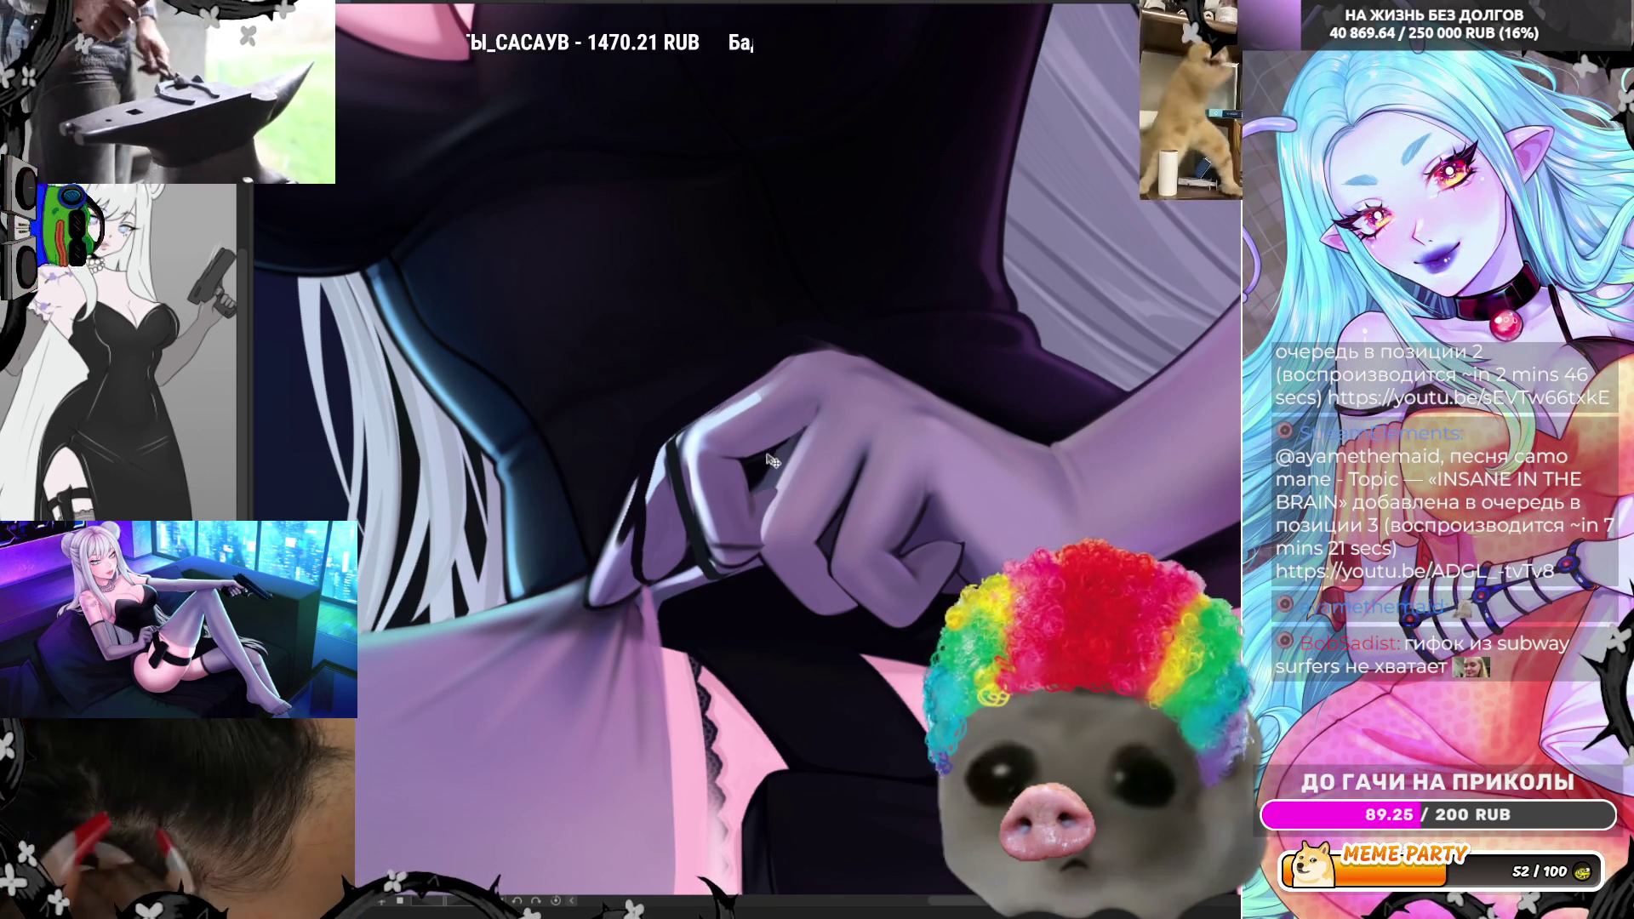
pyautogui.press('h')
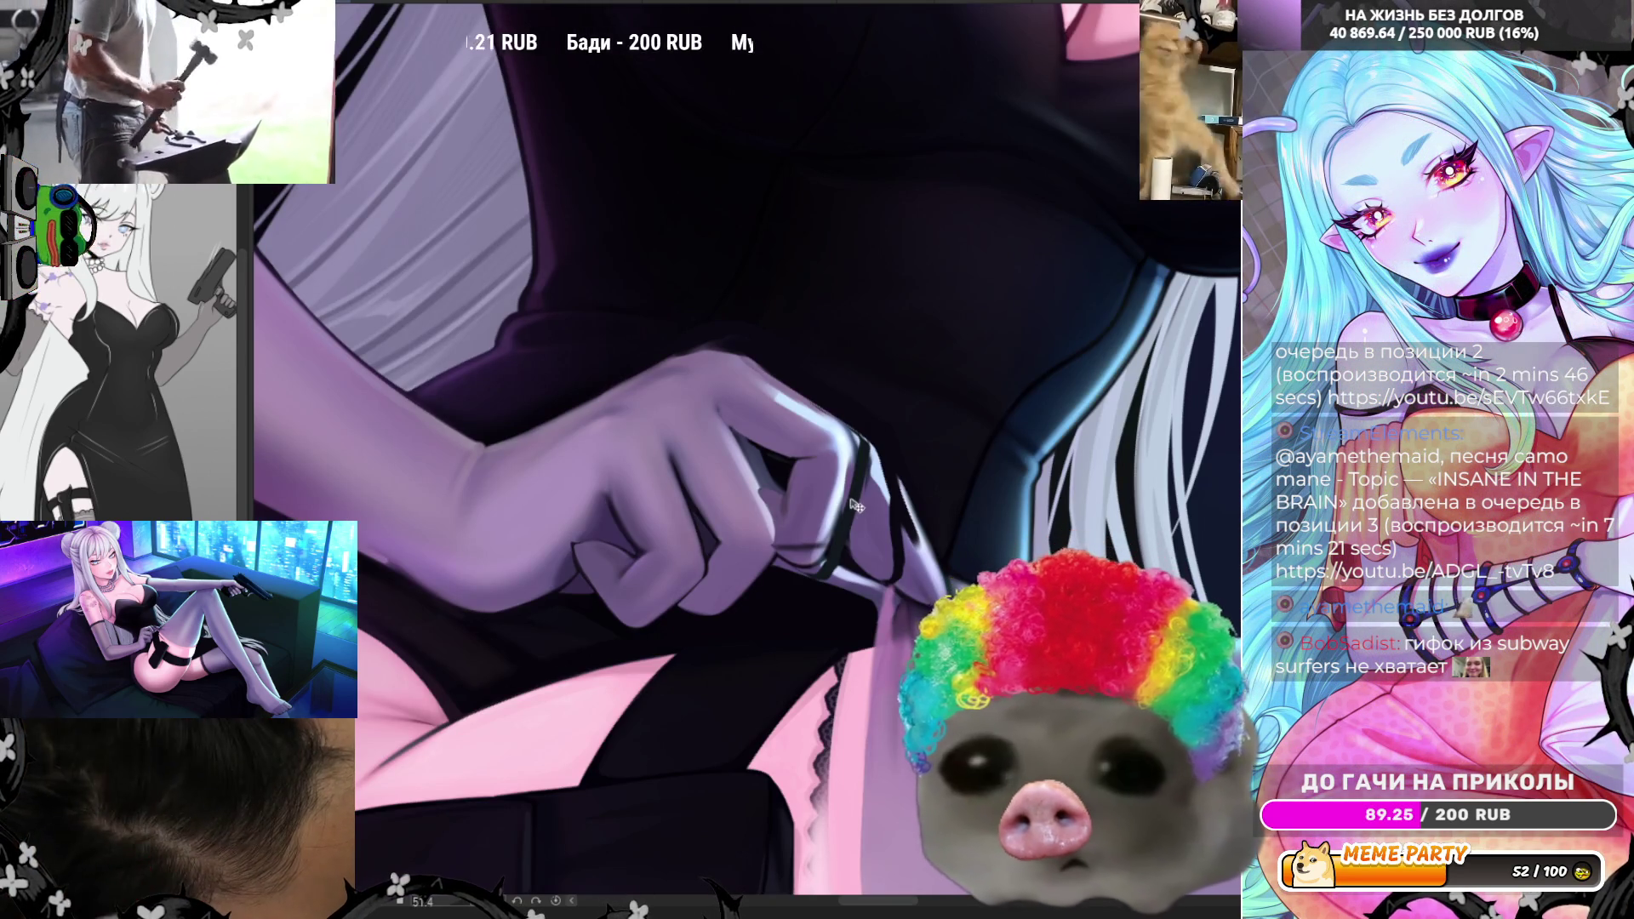
pyautogui.hotkey('ctrl', 'shift', 'z')
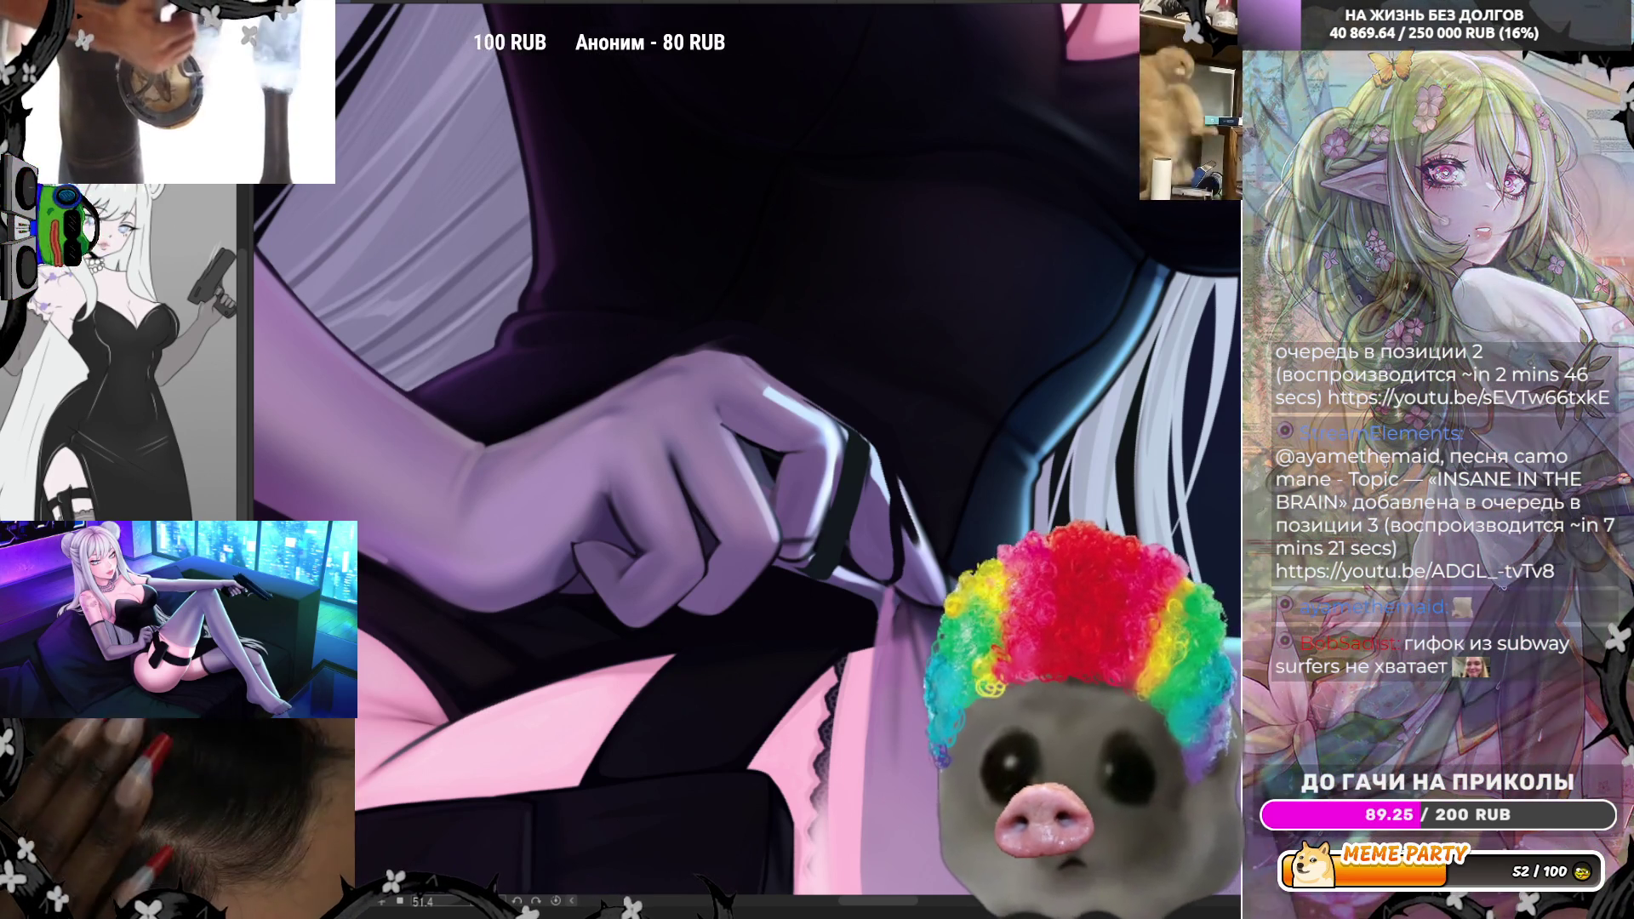
# - Paint a light tip over the finger outline, mirroring the canvas back and forth to check it
pyautogui.press('h')
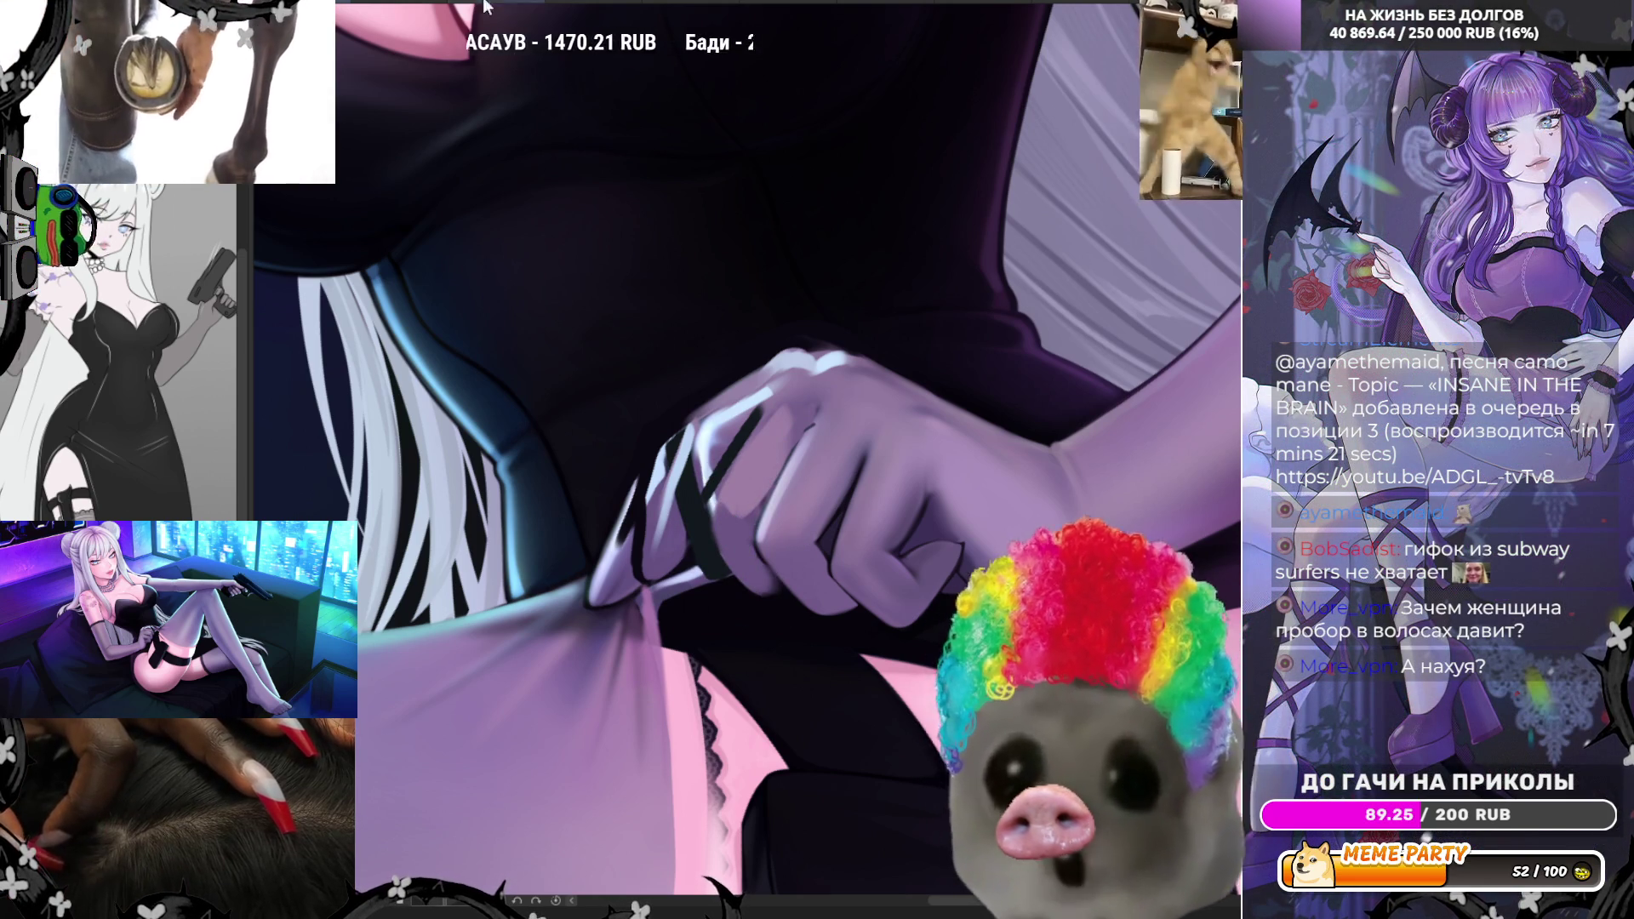
pyautogui.press('h')
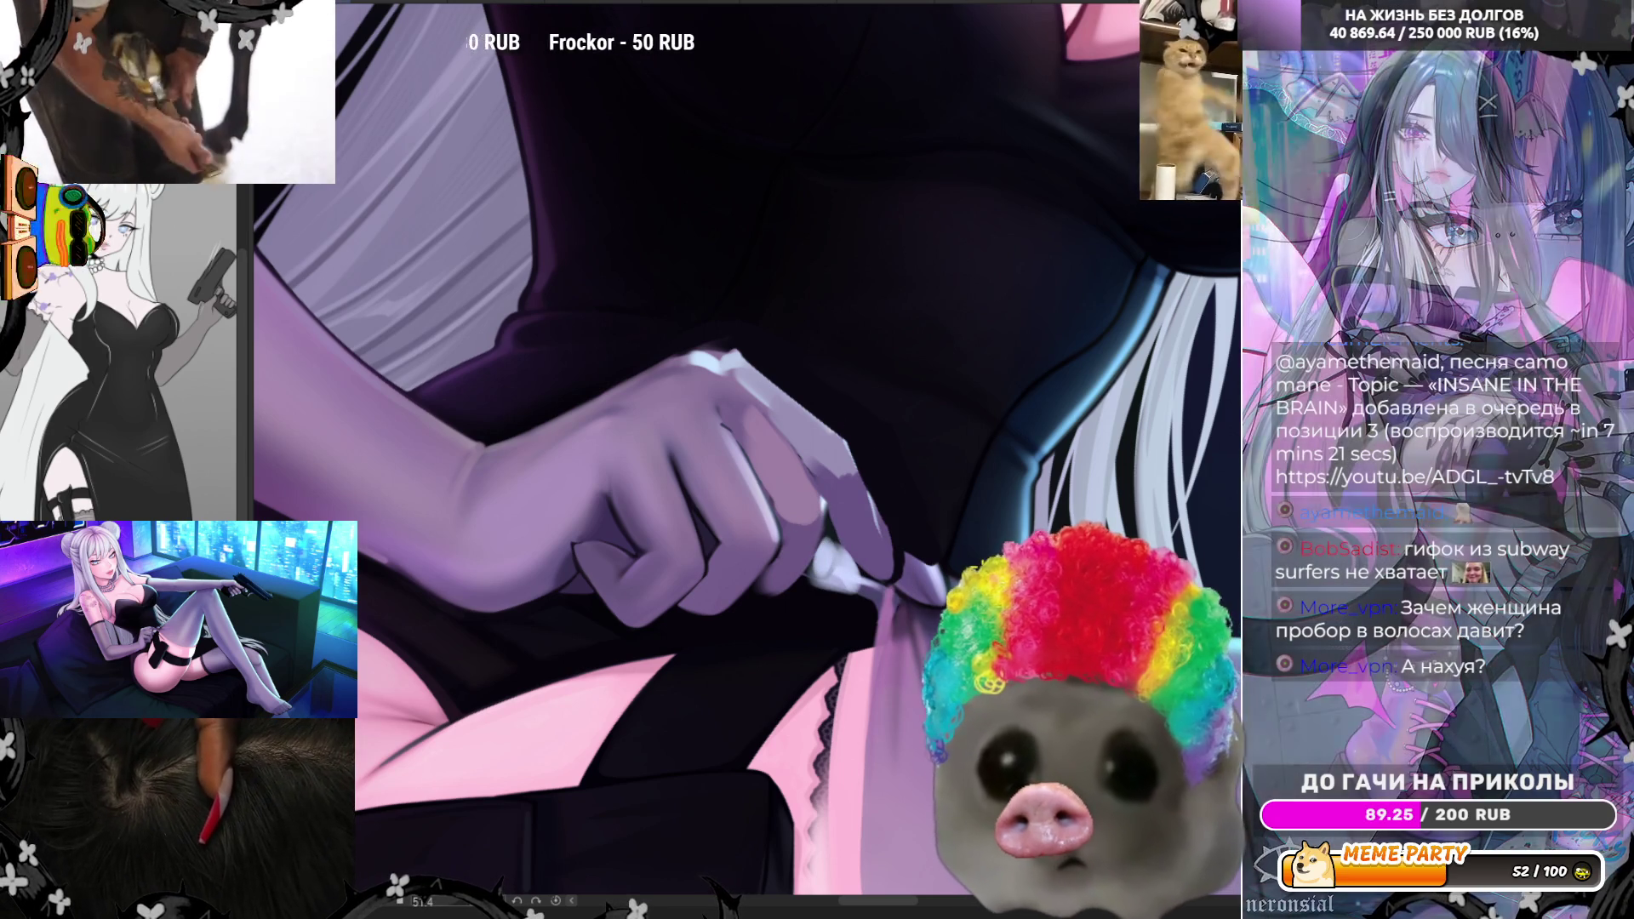
# - Unmirror the canvas and keep painting the pale tip and fabric fold, then zoom out
pyautogui.press('h')
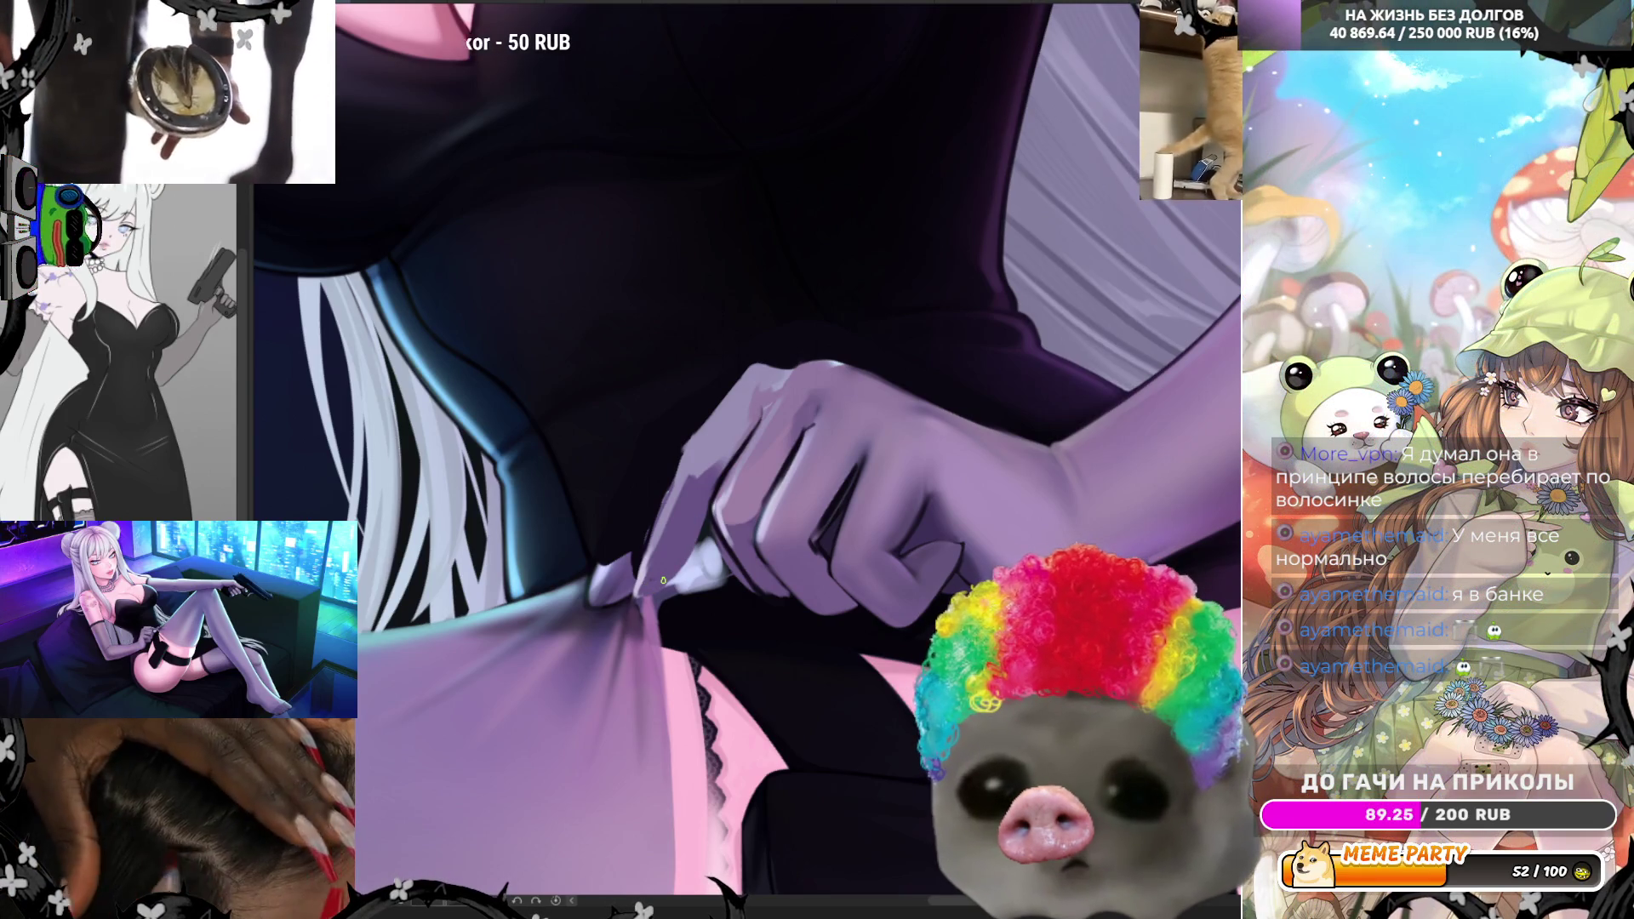
pyautogui.scroll(-5, 663, 579)
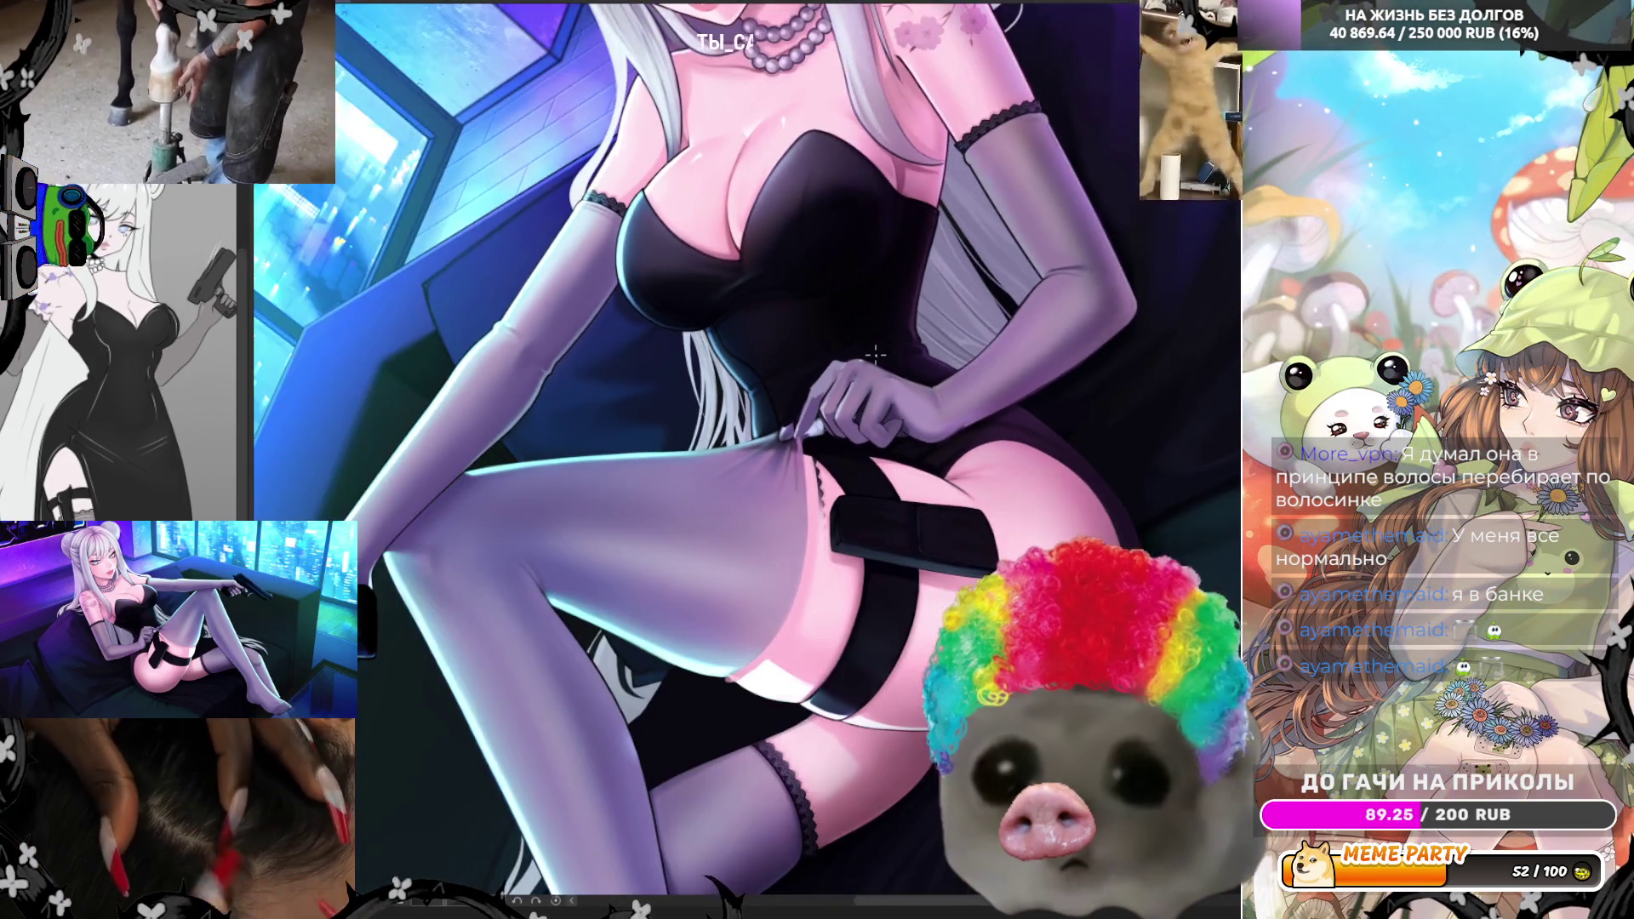
# - Zoom back in, darken the pinched fabric fold, and repaint the white tip further right
pyautogui.scroll(2, 875, 354)
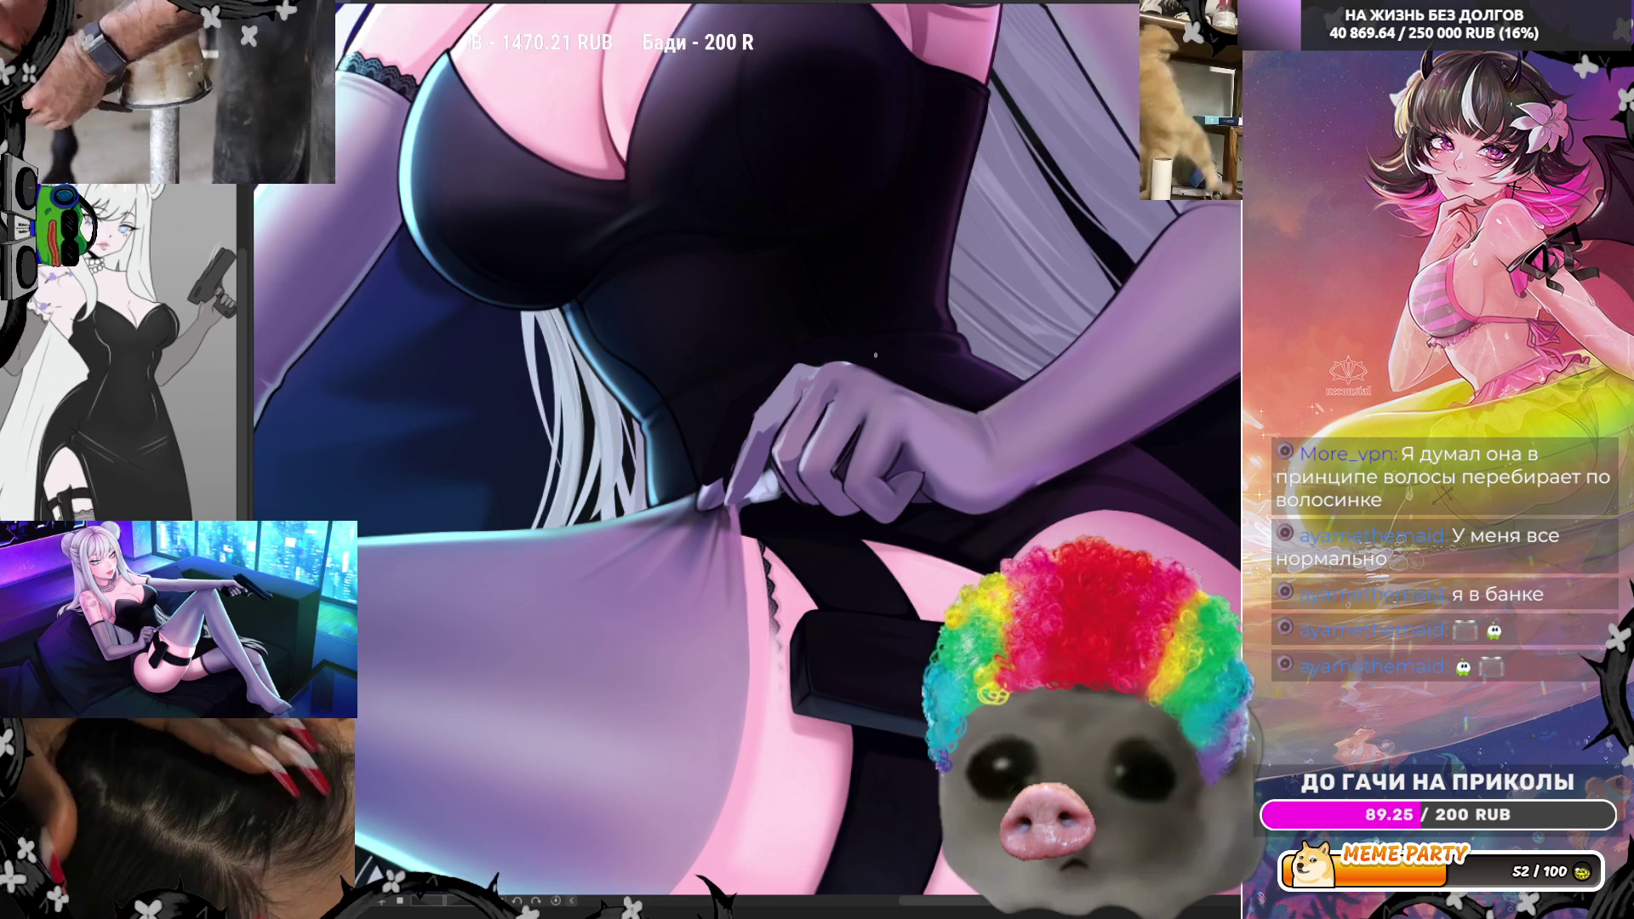
pyautogui.scroll(2, 876, 354)
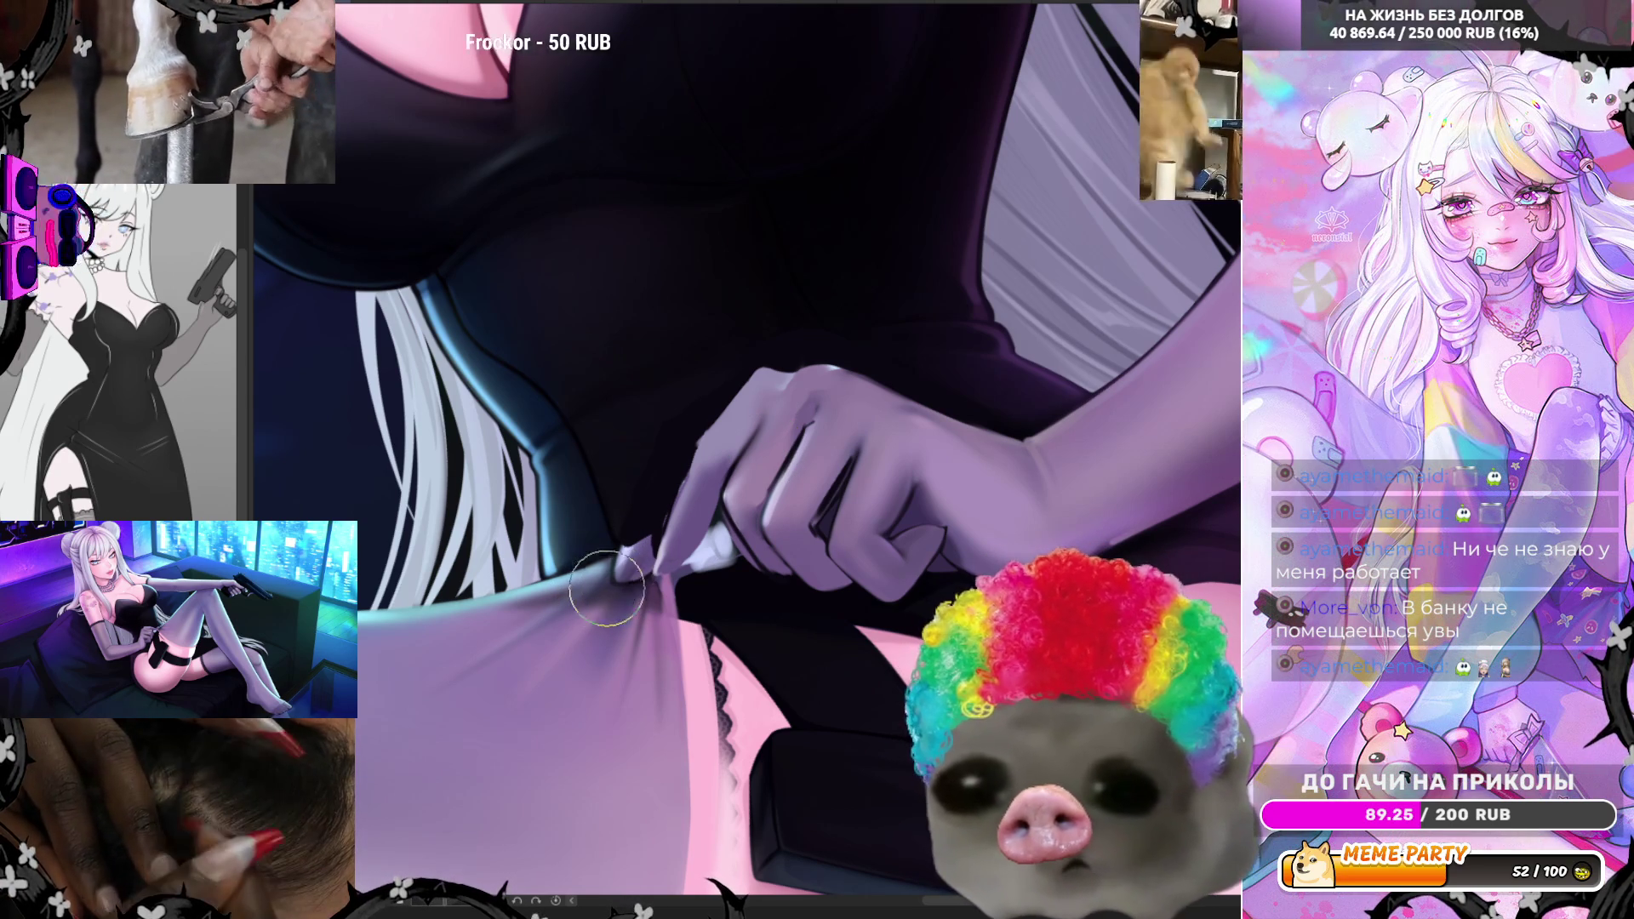
pyautogui.moveTo(625, 576); pyautogui.dragTo(664, 562)
pyautogui.moveTo(667, 559)
pyautogui.mouseDown()
pyautogui.moveTo(697, 539)
pyautogui.moveTo(638, 496)
pyautogui.mouseUp()
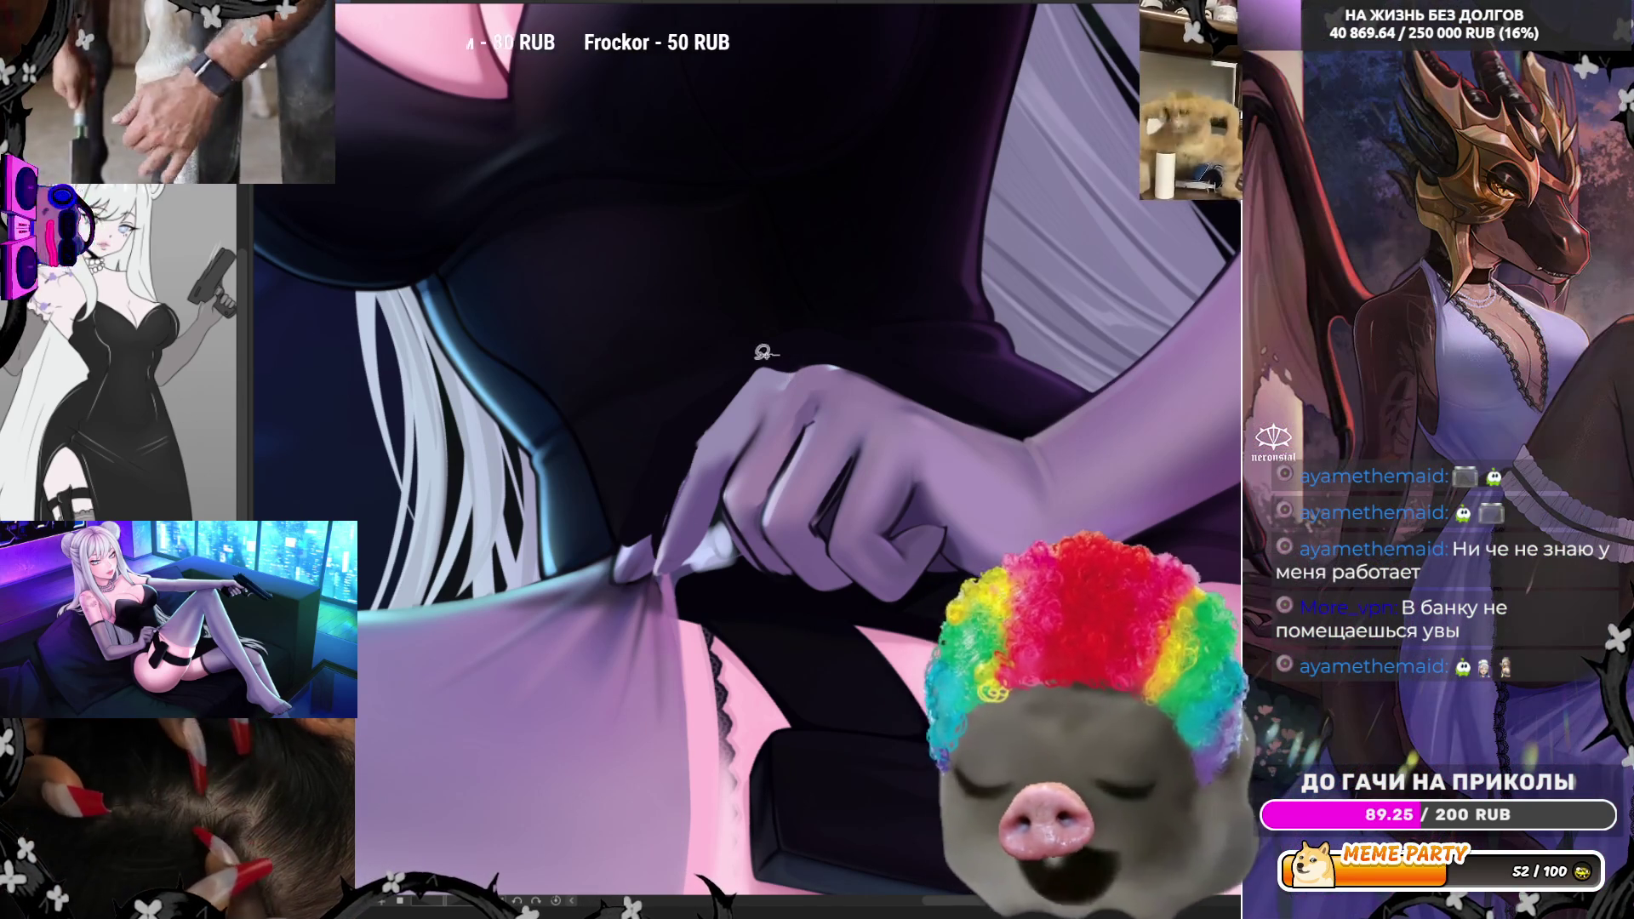
pyautogui.moveTo(657, 562); pyautogui.dragTo(937, 594)
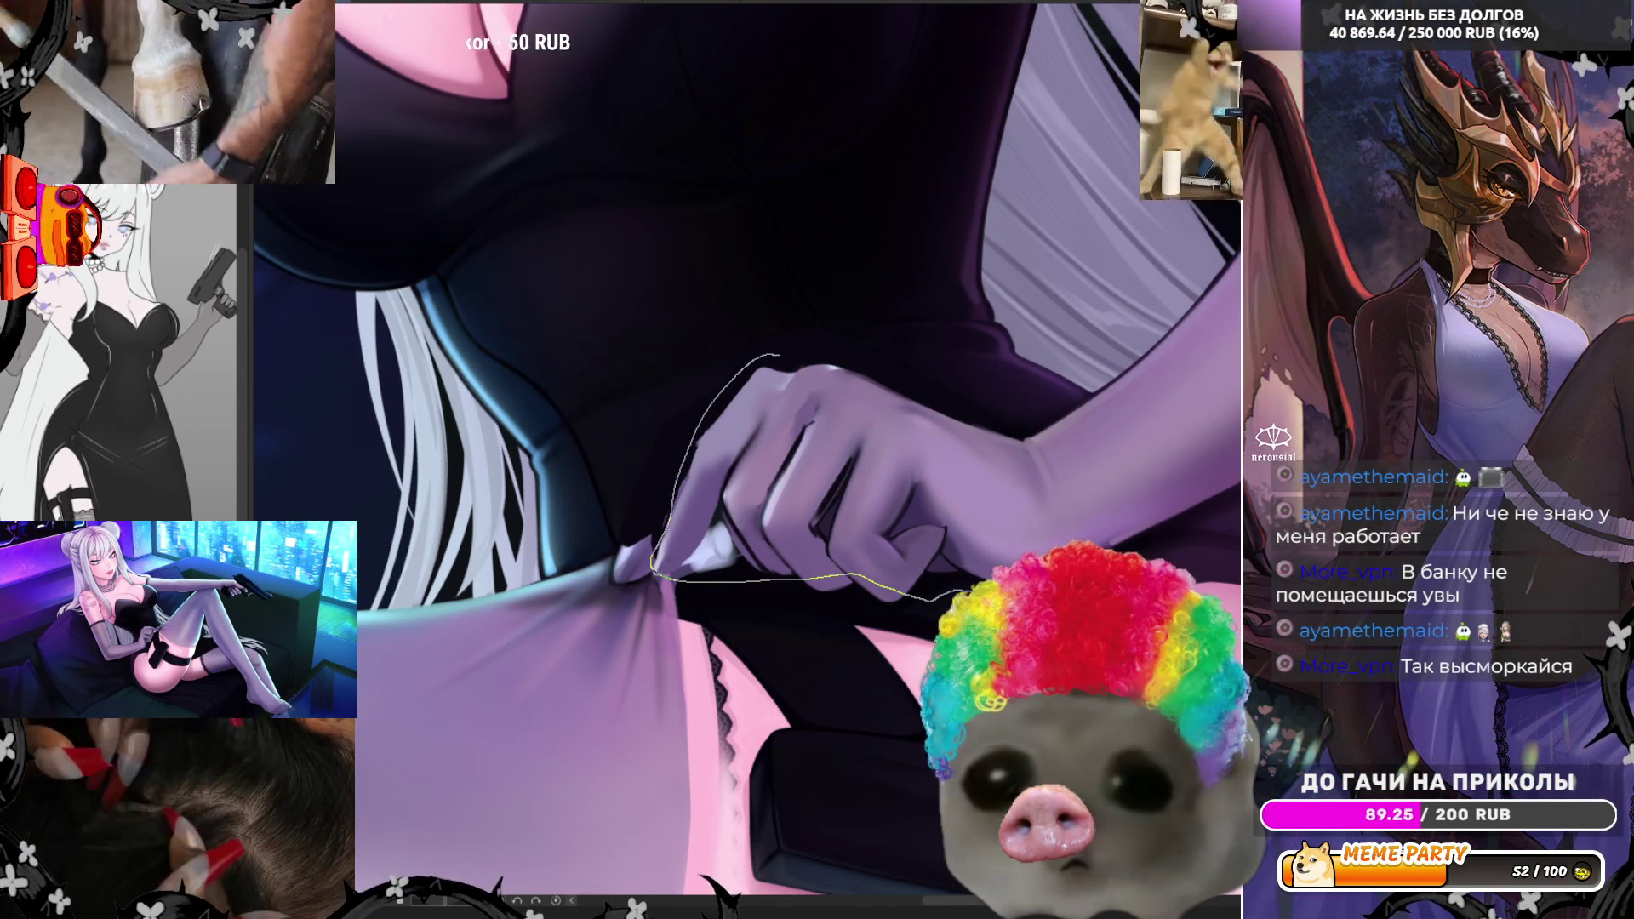
# - Close the freehand selection around the gloved hand, reset the view rotation, and zoom in
pyautogui.moveTo(913, 388); pyautogui.dragTo(830, 364)
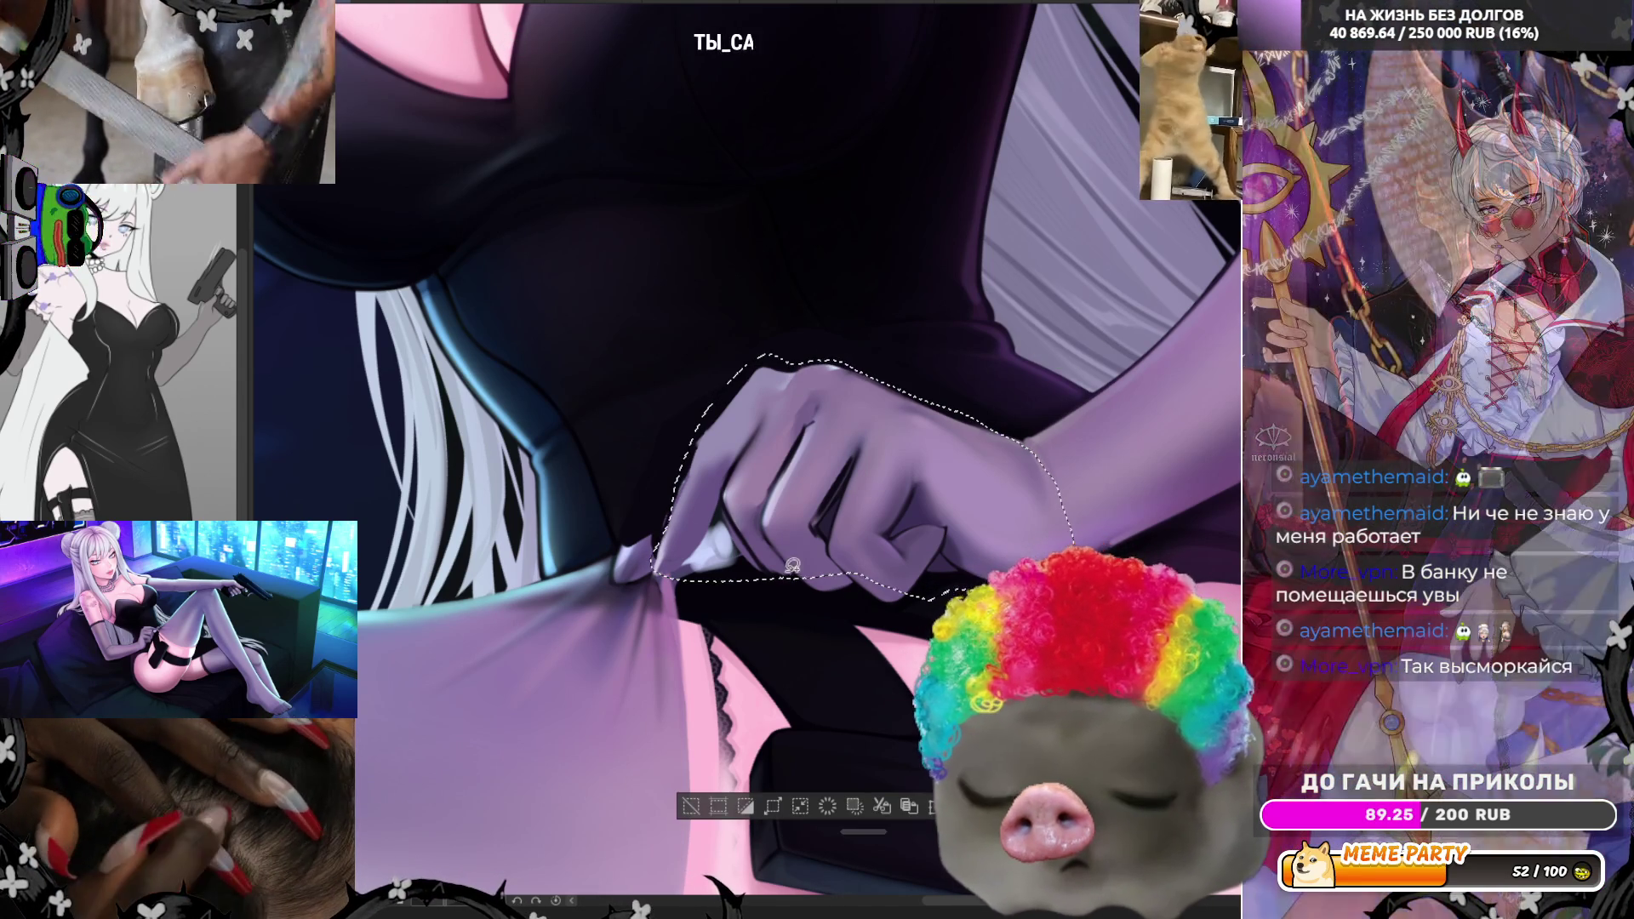
pyautogui.scroll(-5, 858, 514)
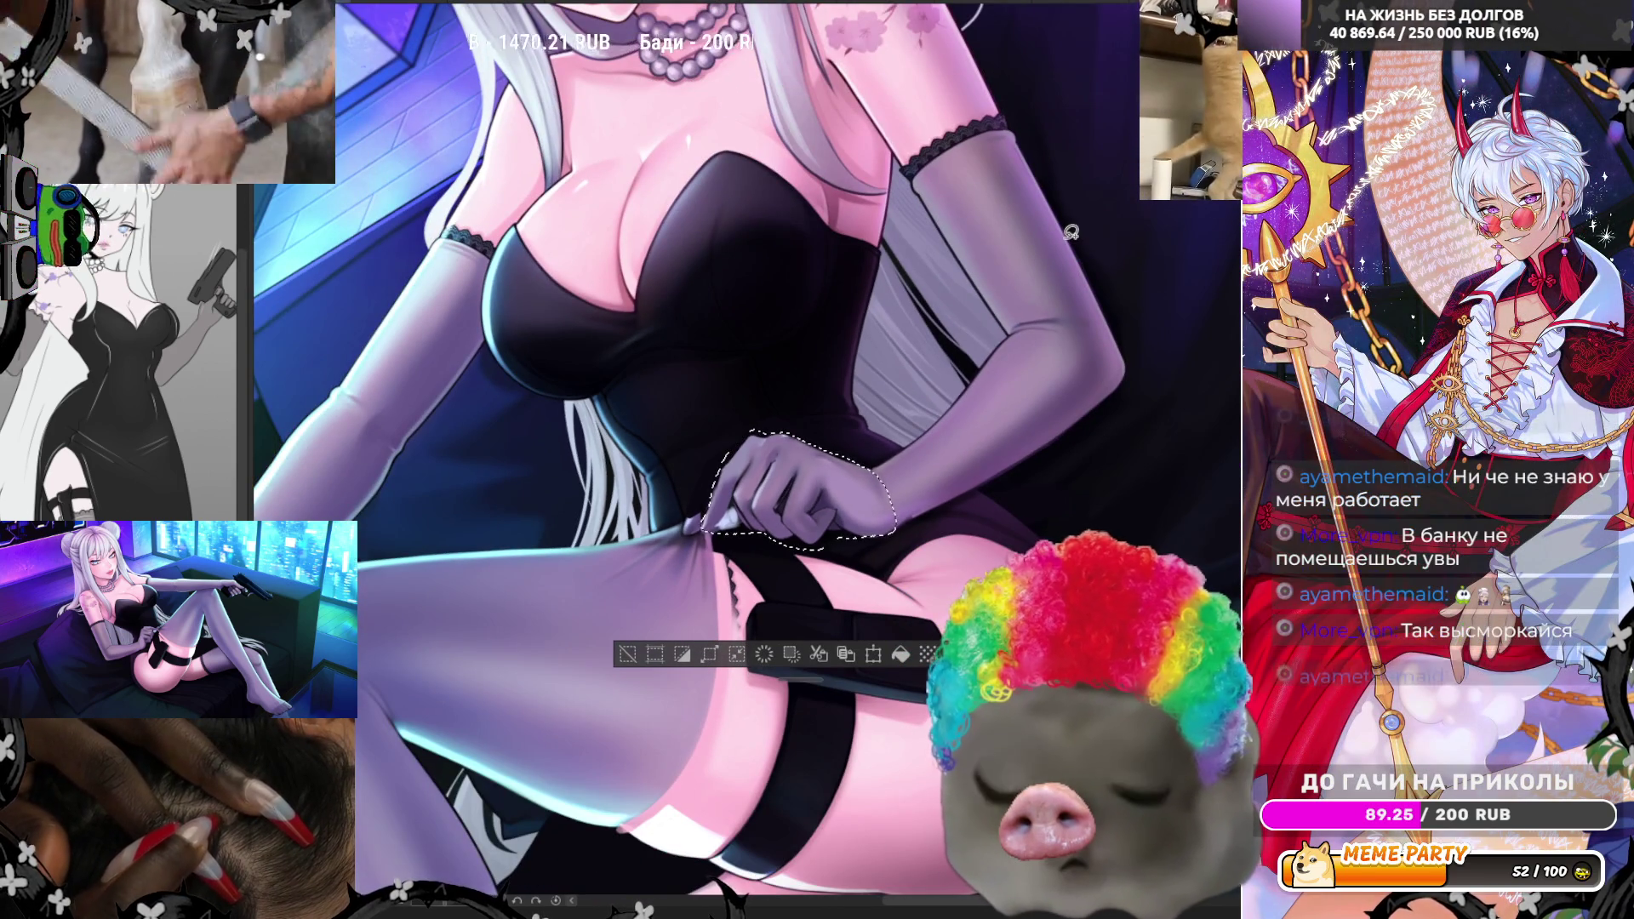
pyautogui.click(558, 904)
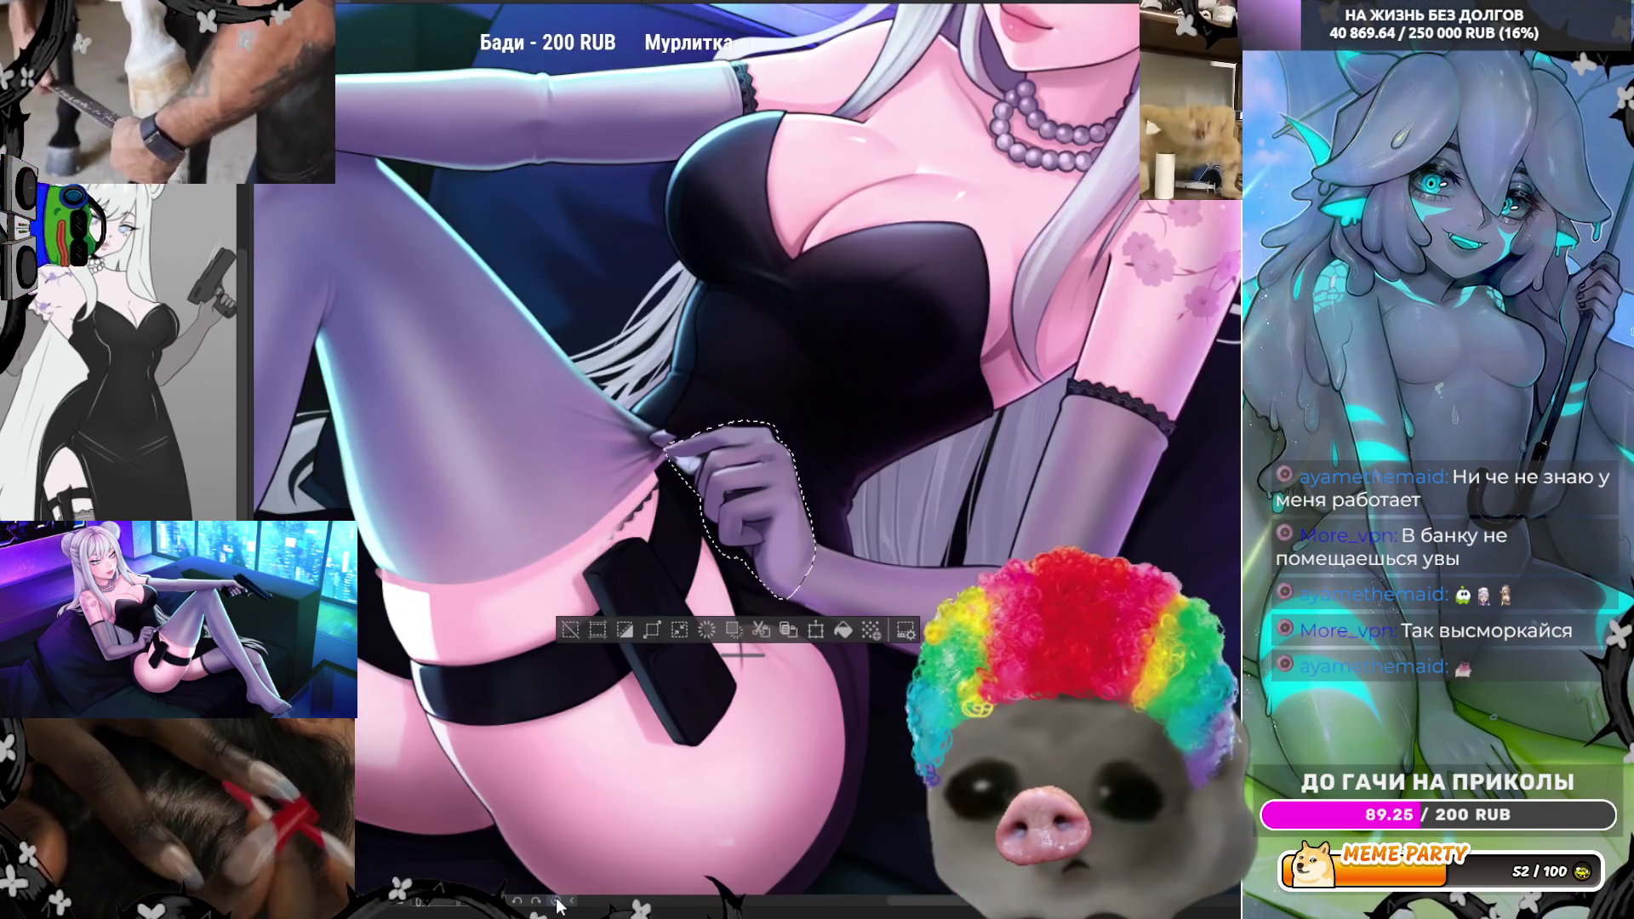
pyautogui.click(558, 903)
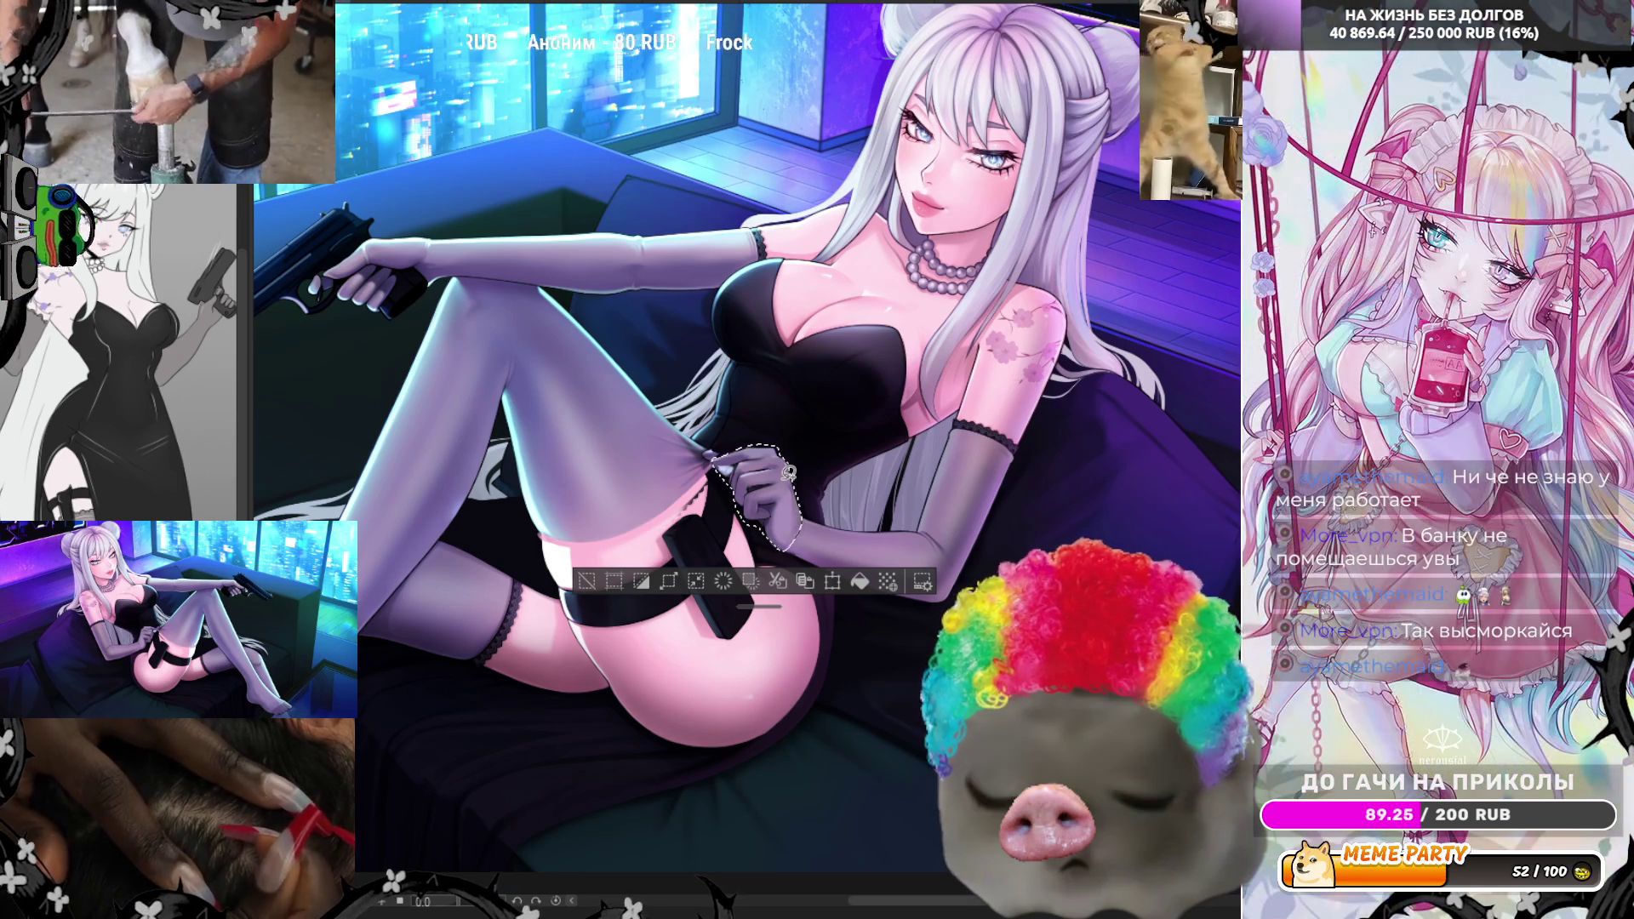
pyautogui.scroll(3, 868, 510)
pyautogui.scroll(2, 986, 562)
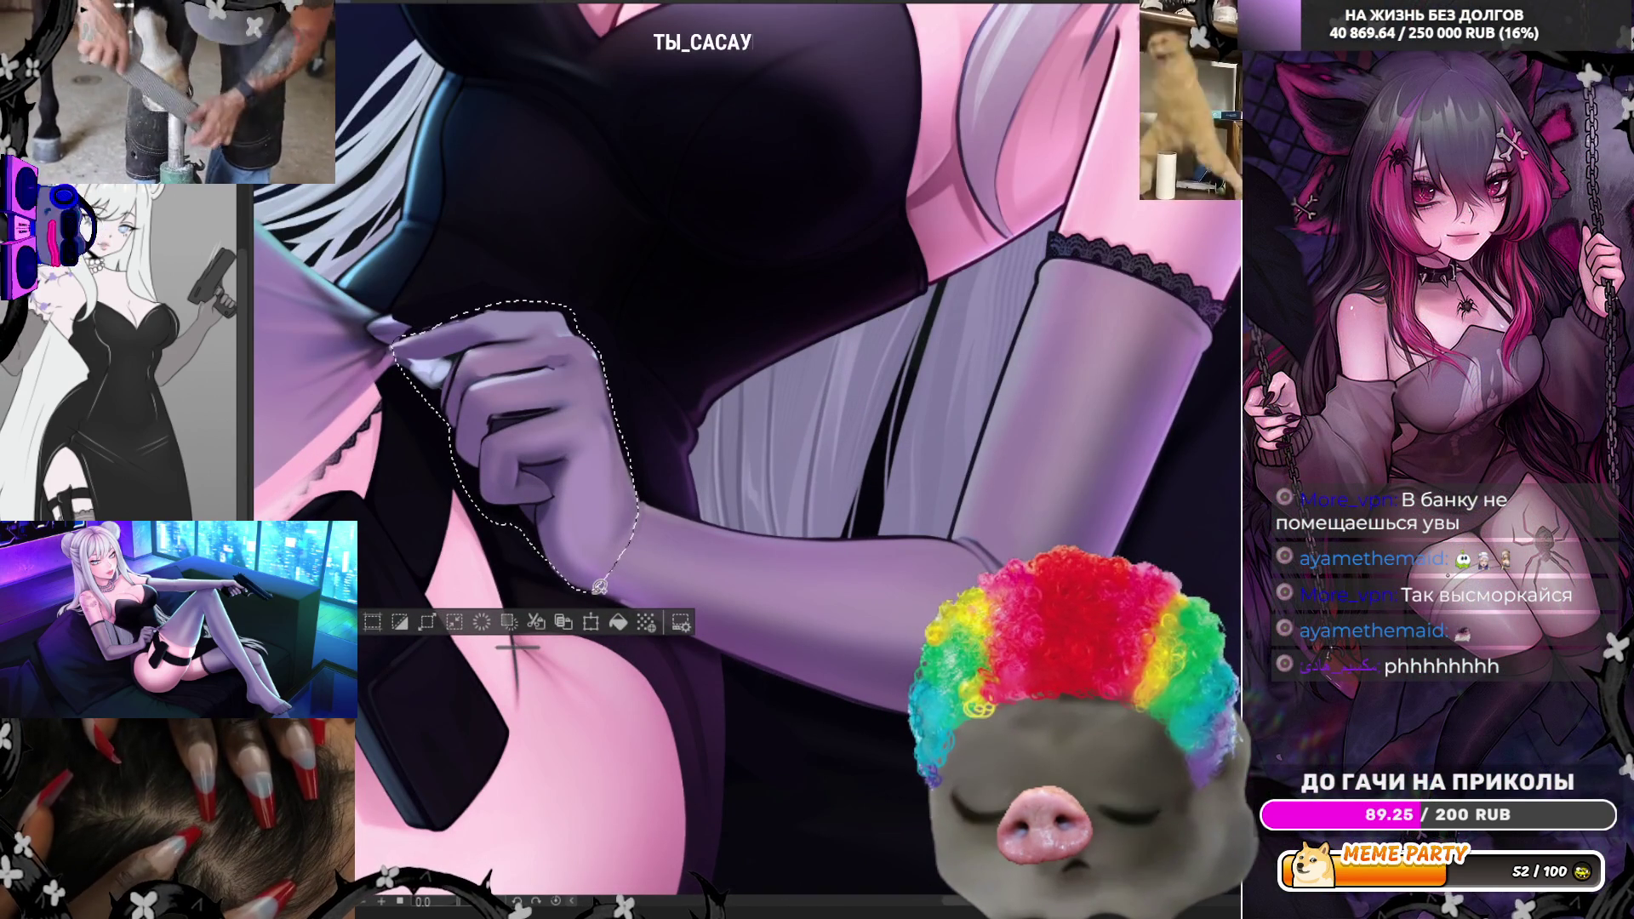
# - Extend the hand selection with the lasso in Add mode to cover the whole forearm
pyautogui.moveTo(587, 583); pyautogui.dragTo(915, 724)
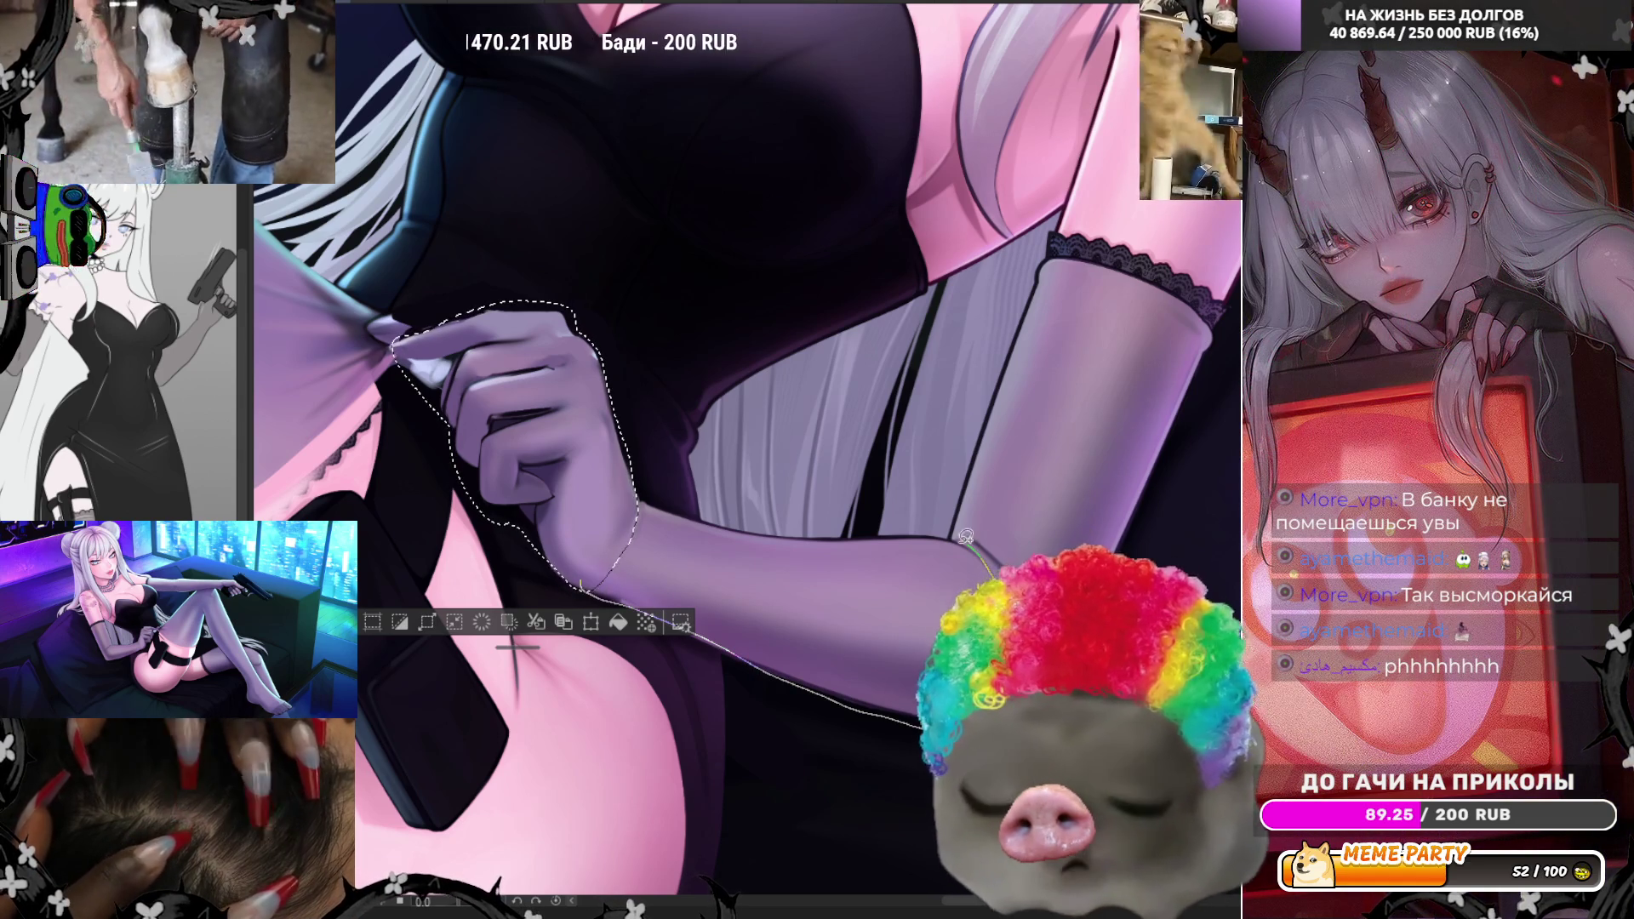
pyautogui.moveTo(636, 485); pyautogui.dragTo(673, 506)
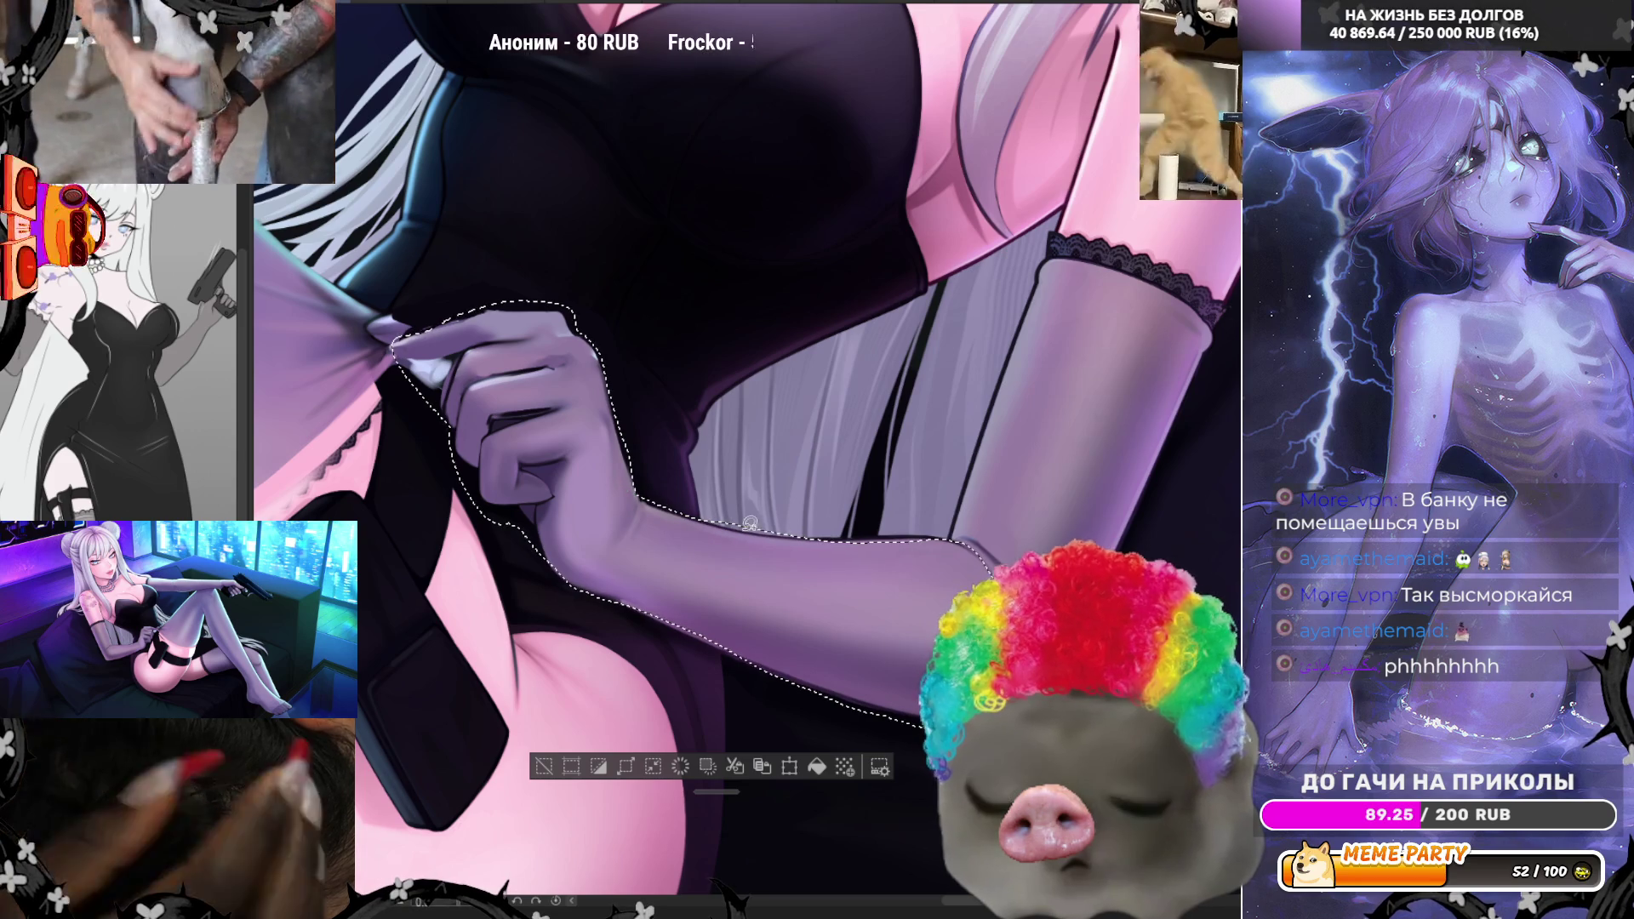
pyautogui.moveTo(960, 527); pyautogui.dragTo(962, 529)
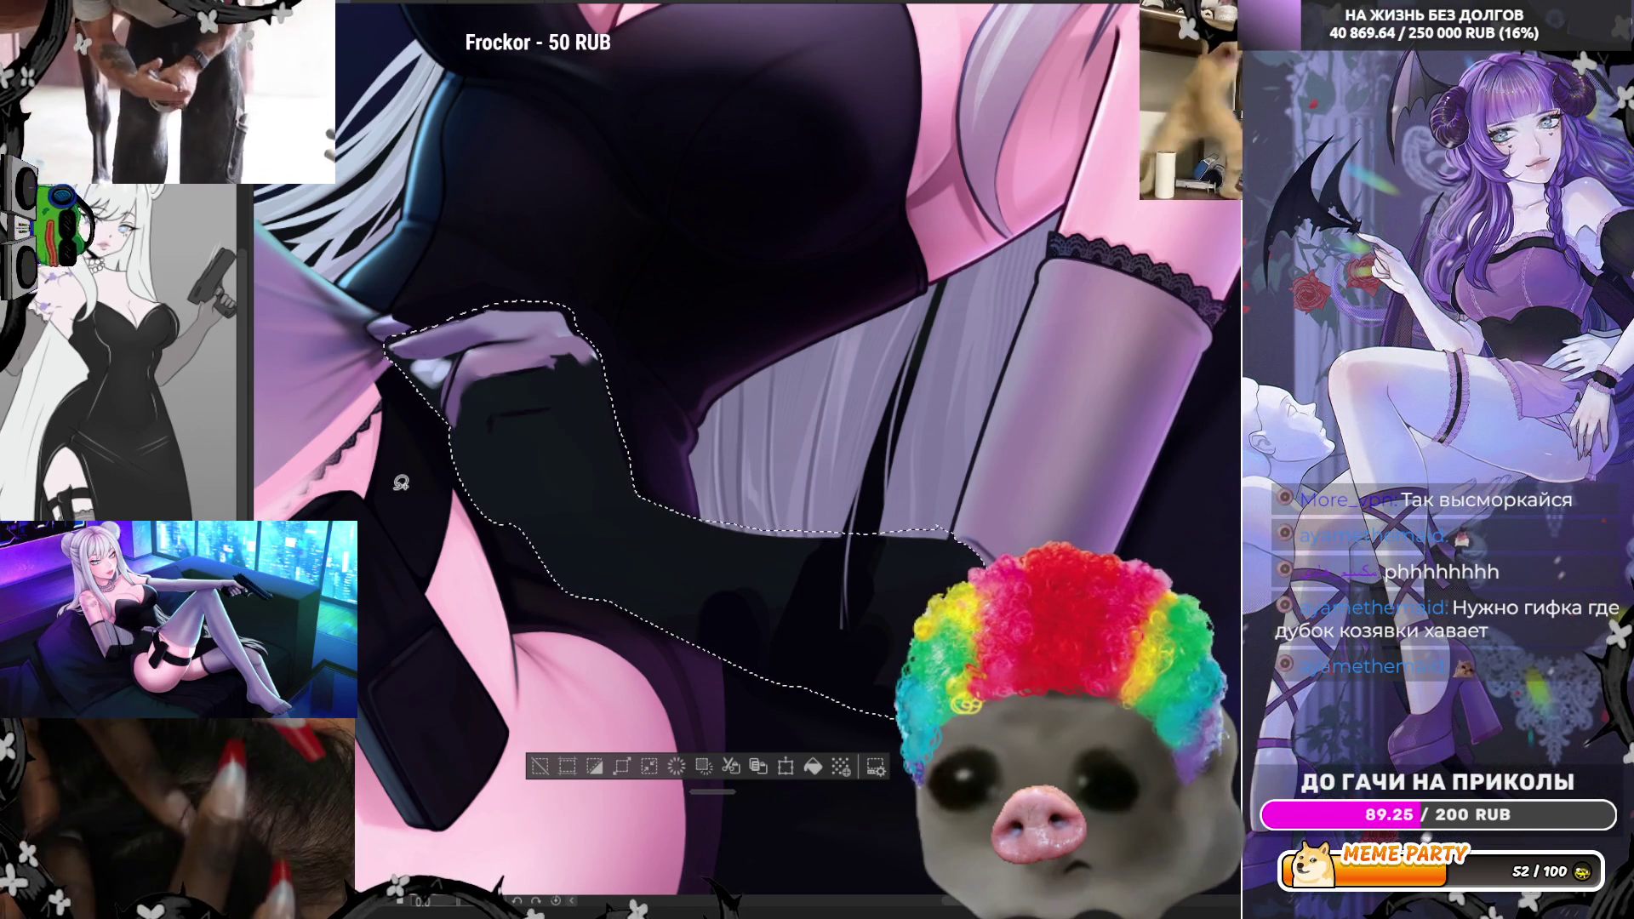
# - Undo the arm's dark fill, deselect, cancel a trial transform, and liquify the hand up-left
pyautogui.hotkey('ctrl', 'z')
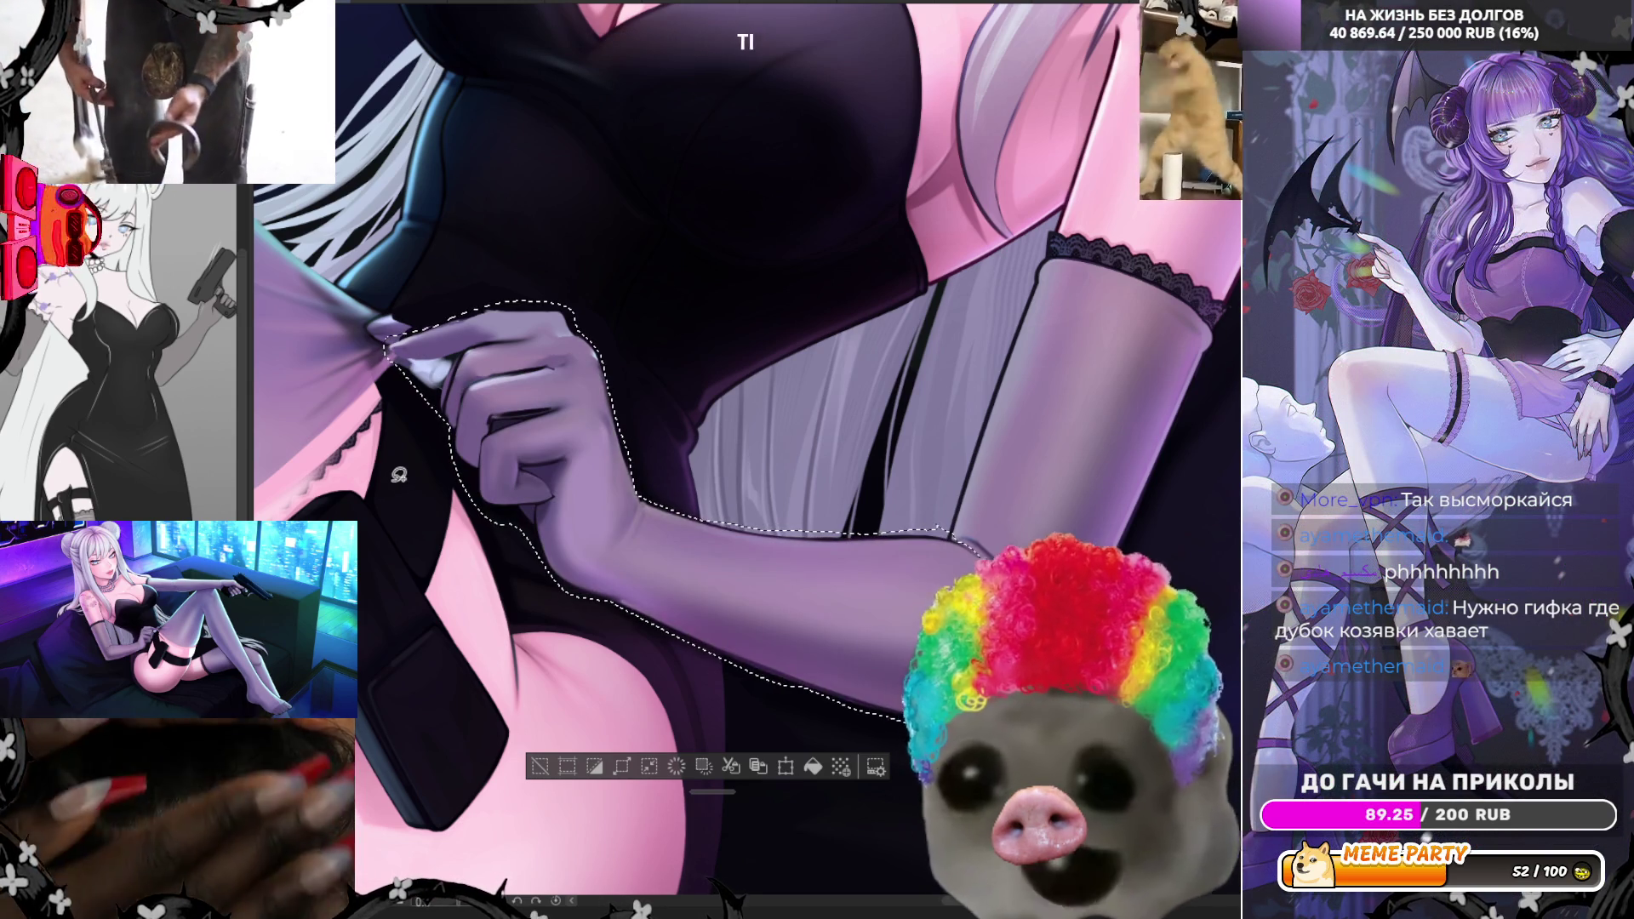
pyautogui.hotkey('ctrl', 'd')
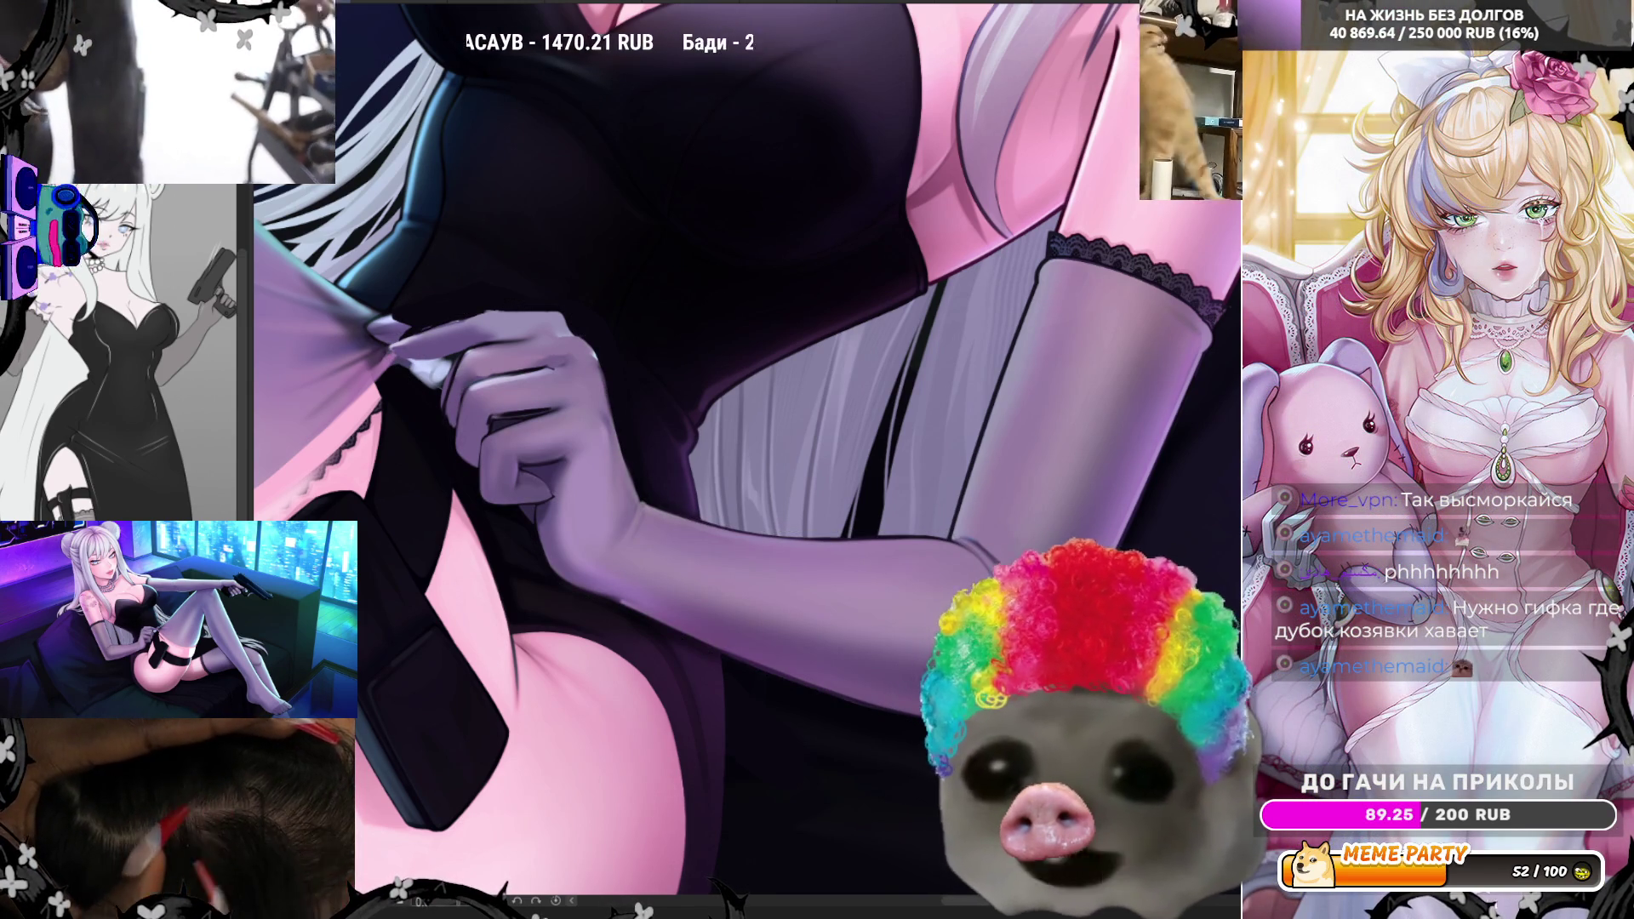
pyautogui.hotkey('ctrl', 't')
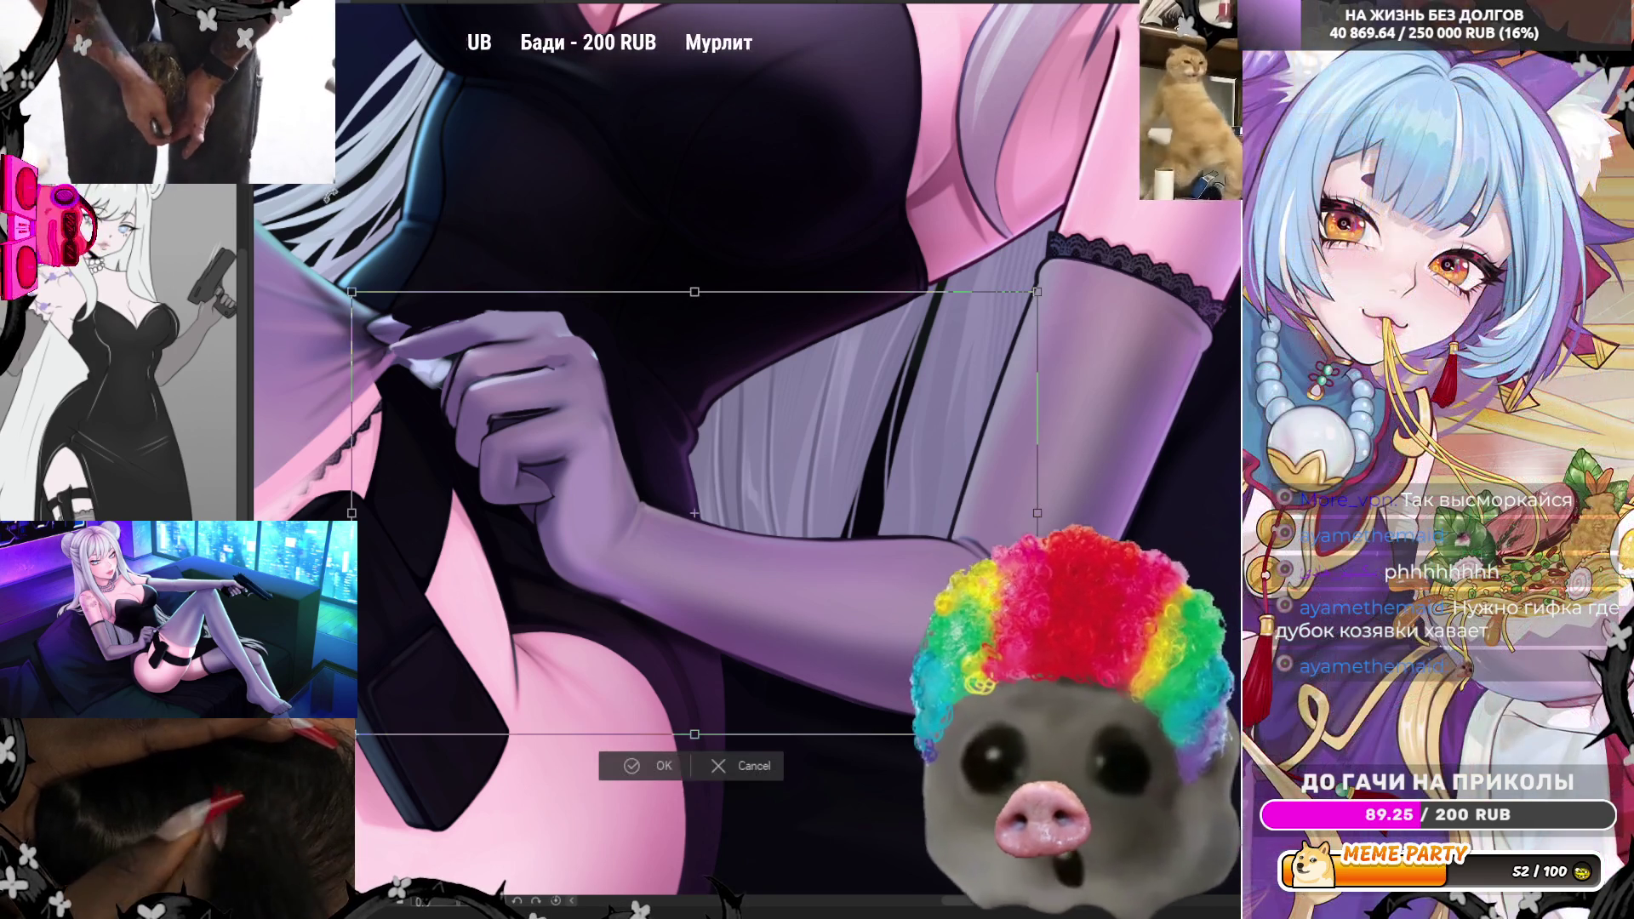
pyautogui.moveTo(354, 513); pyautogui.dragTo(305, 470)
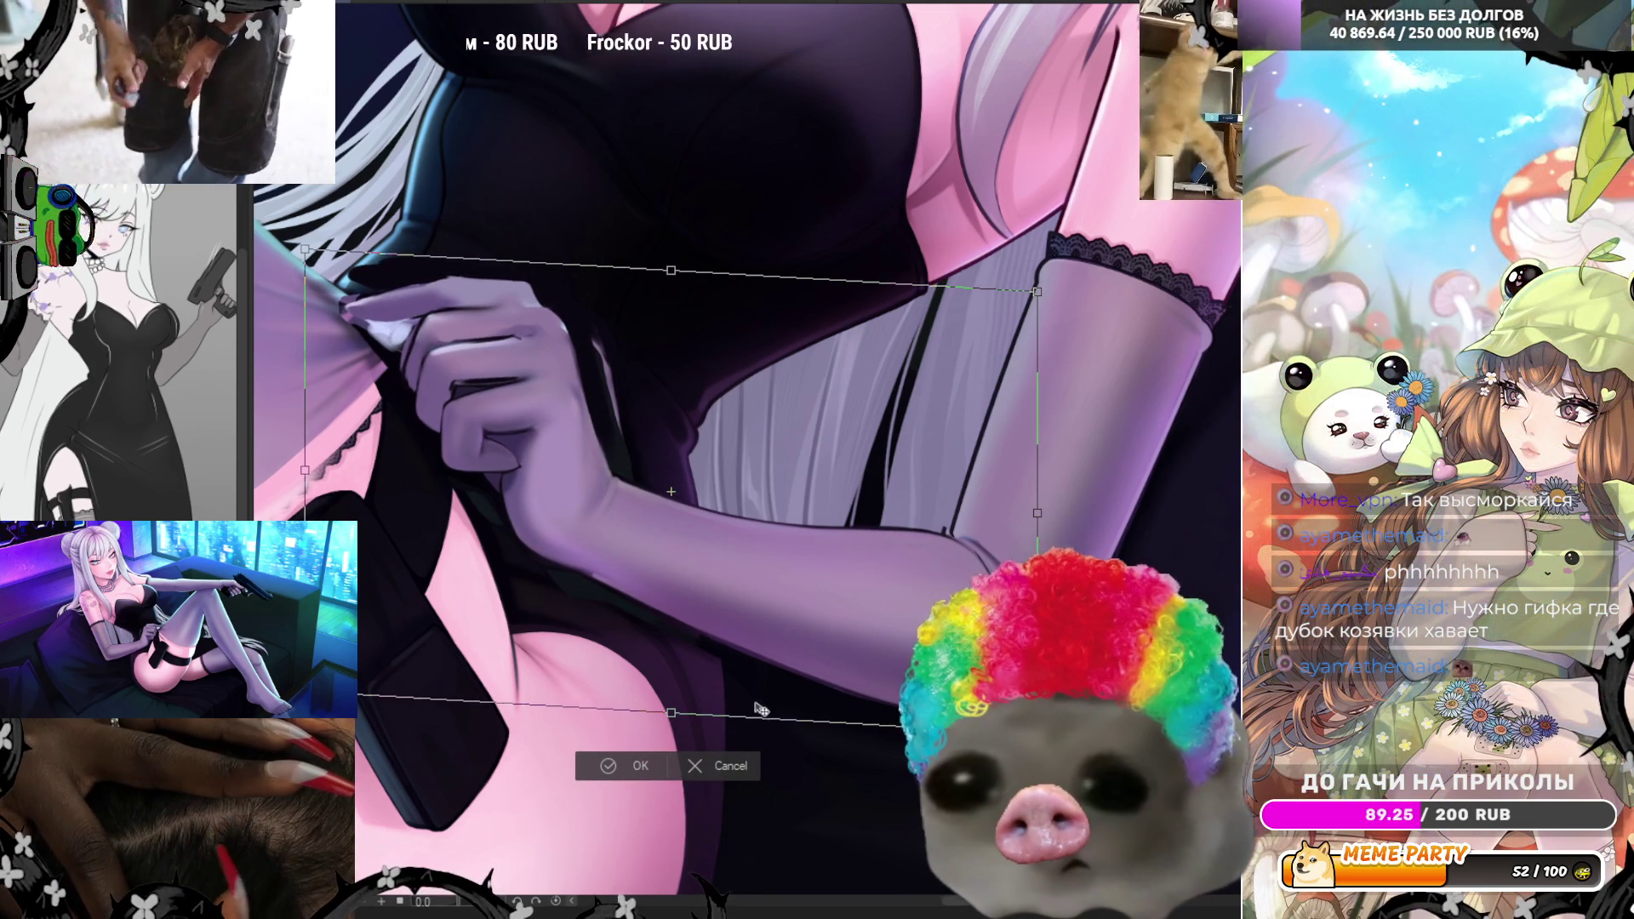
pyautogui.click(718, 757)
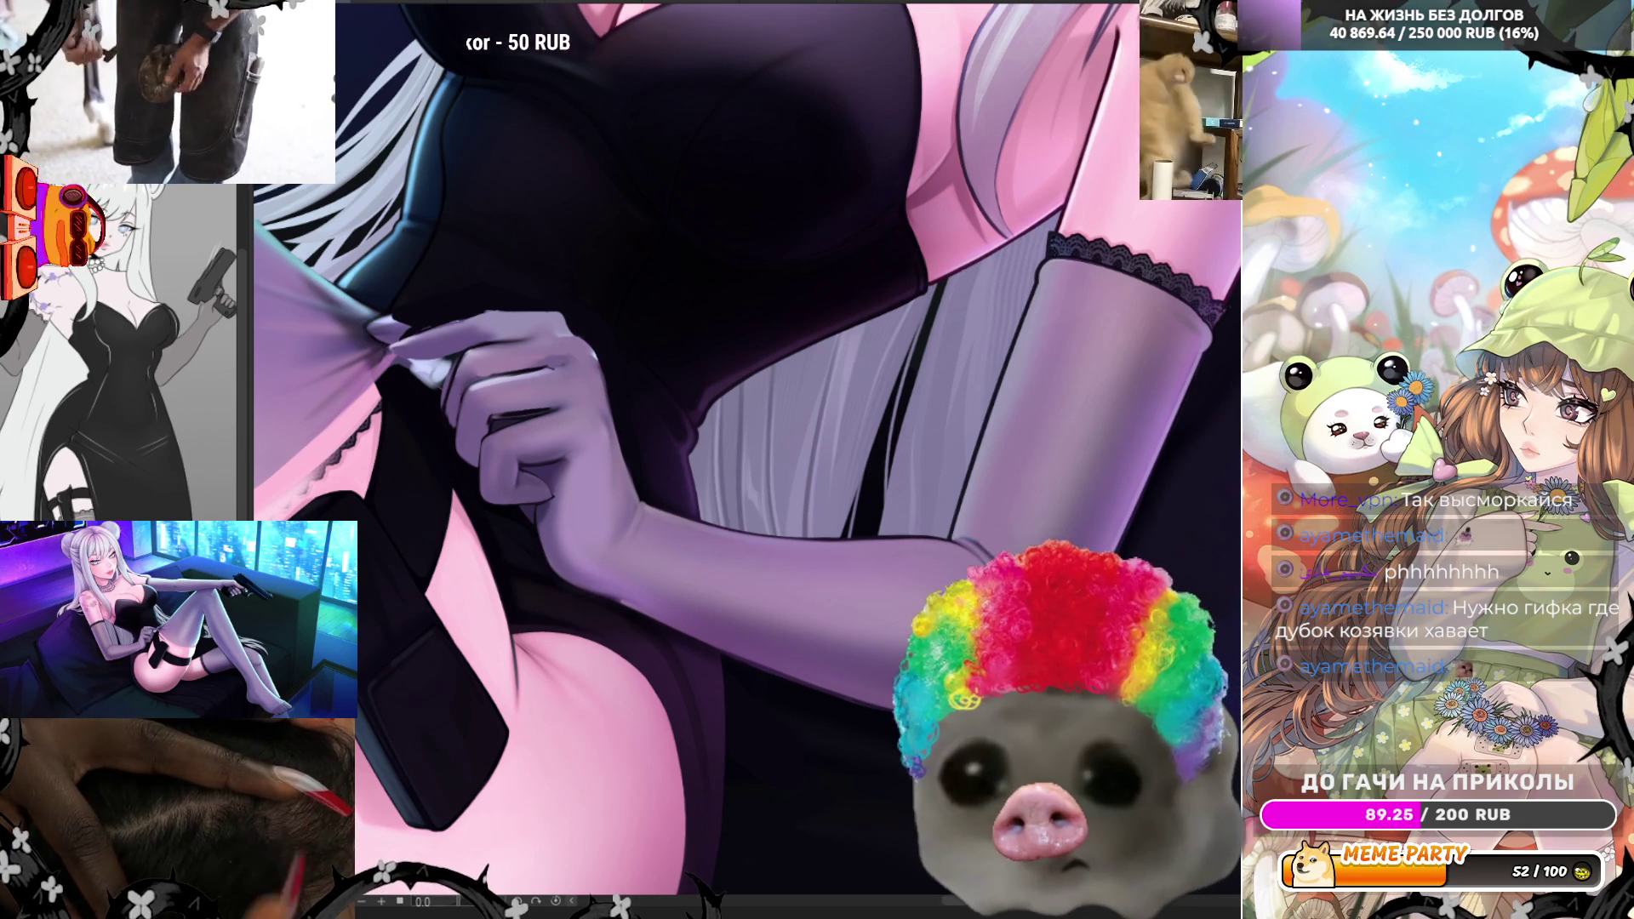
pyautogui.moveTo(489, 434); pyautogui.dragTo(466, 404)
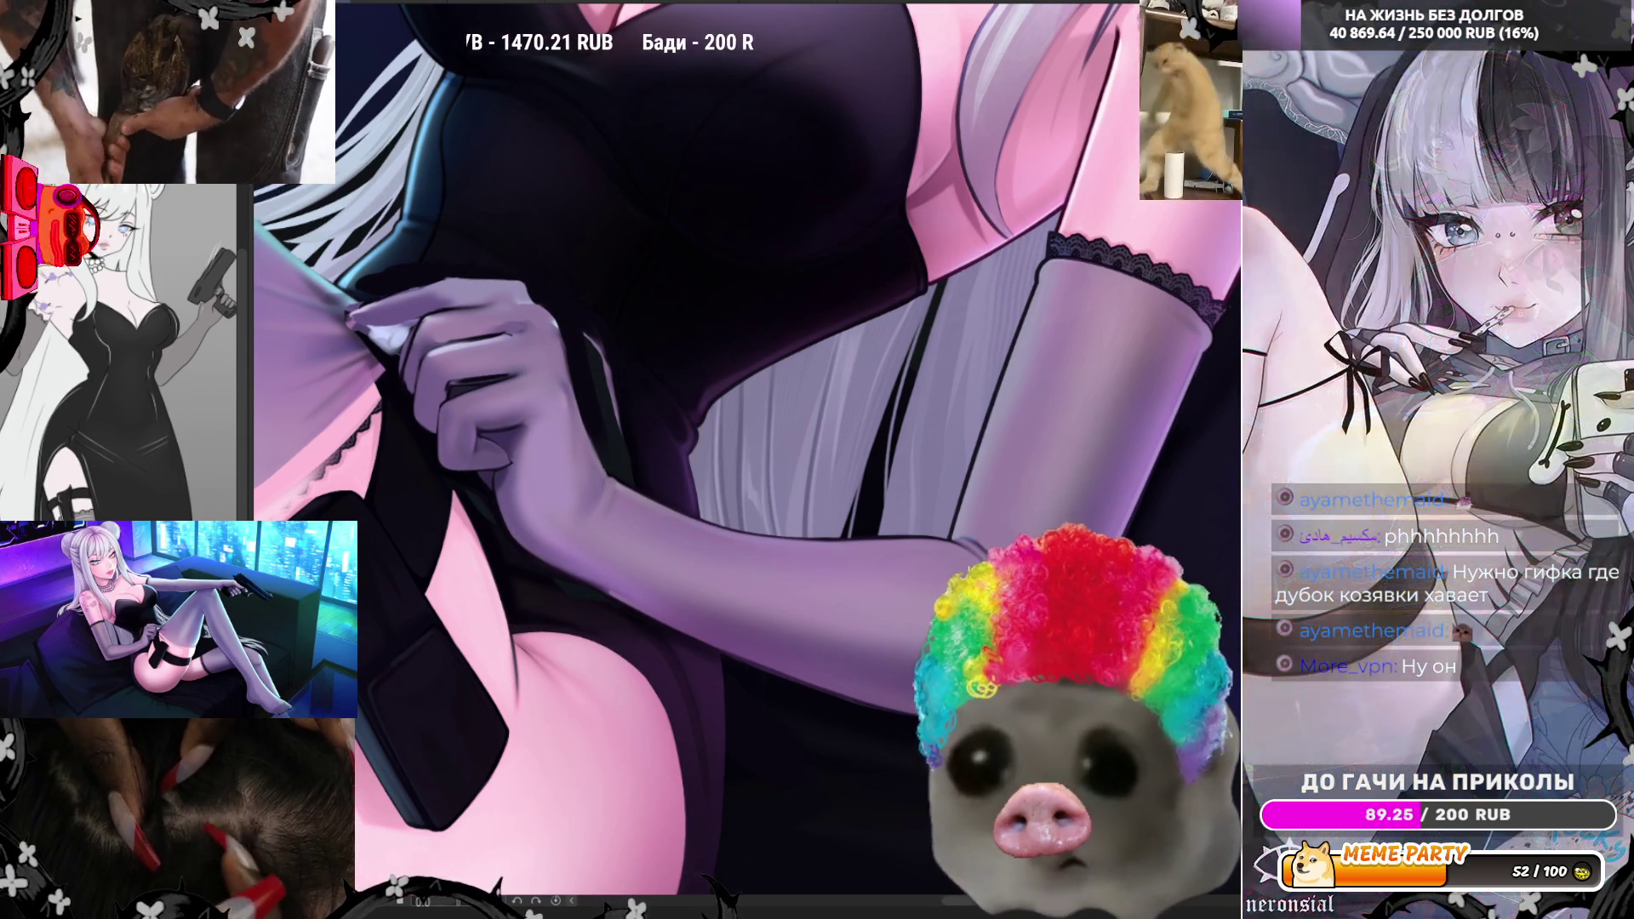
# - Flip the canvas horizontally and zoom in close on the gloved hand and arm
pyautogui.press('h')
pyautogui.scroll(2, 400, 574)
pyautogui.scroll(-2, 356, 574)
pyautogui.scroll(2, 768, 524)
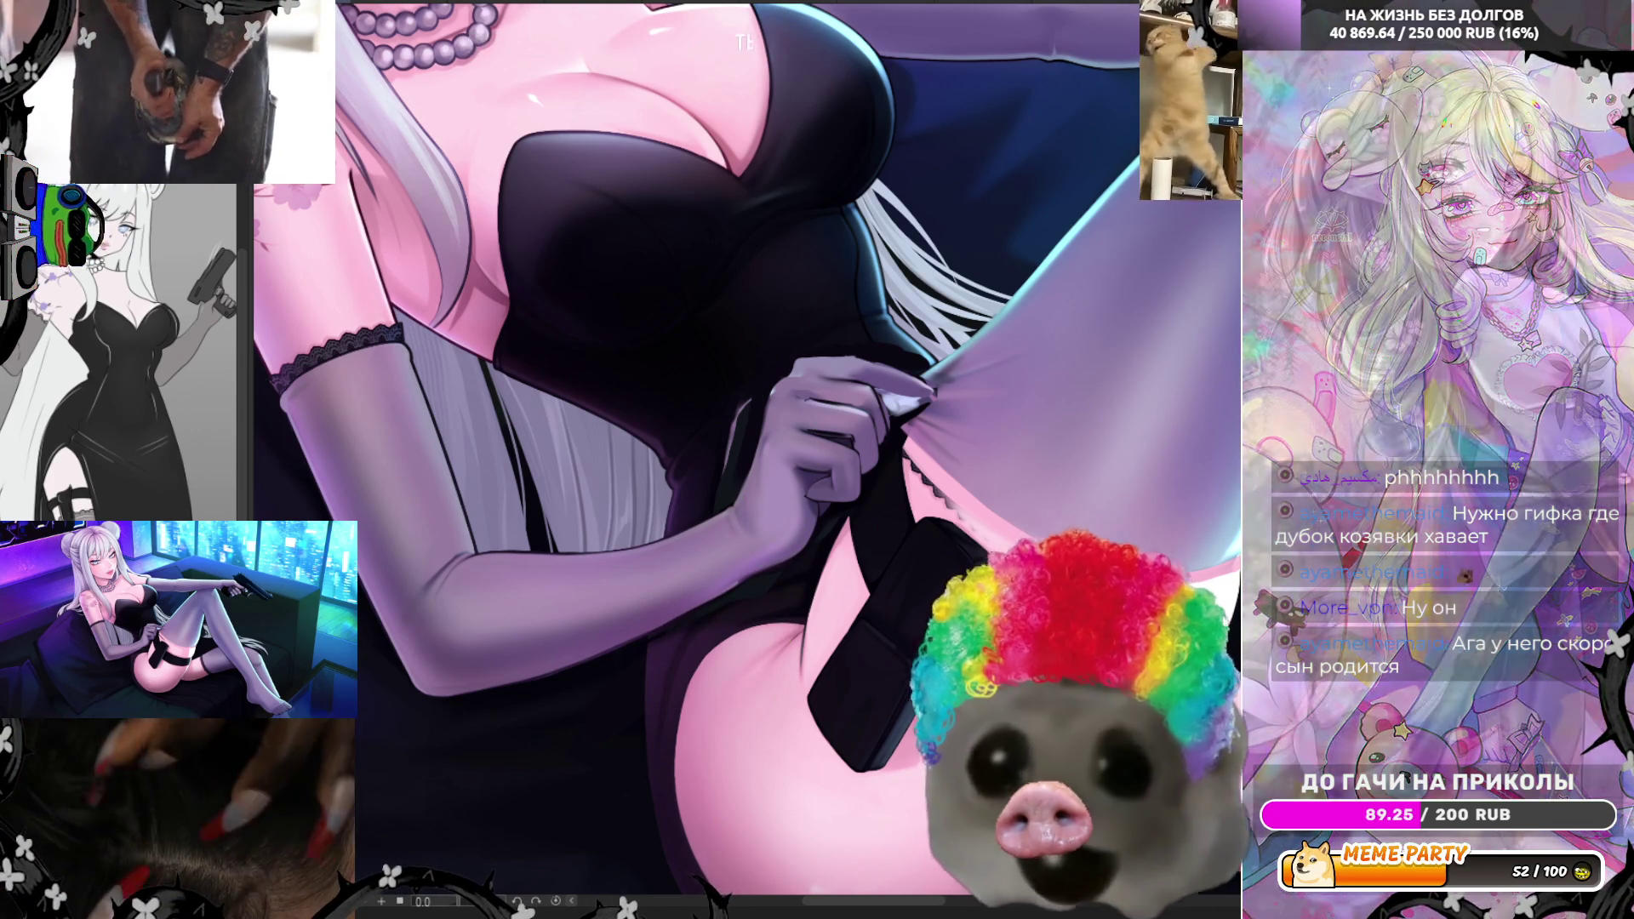
# - Turn off the horizontal canvas flip so the pinching hand faces its original direction
pyautogui.press('h')
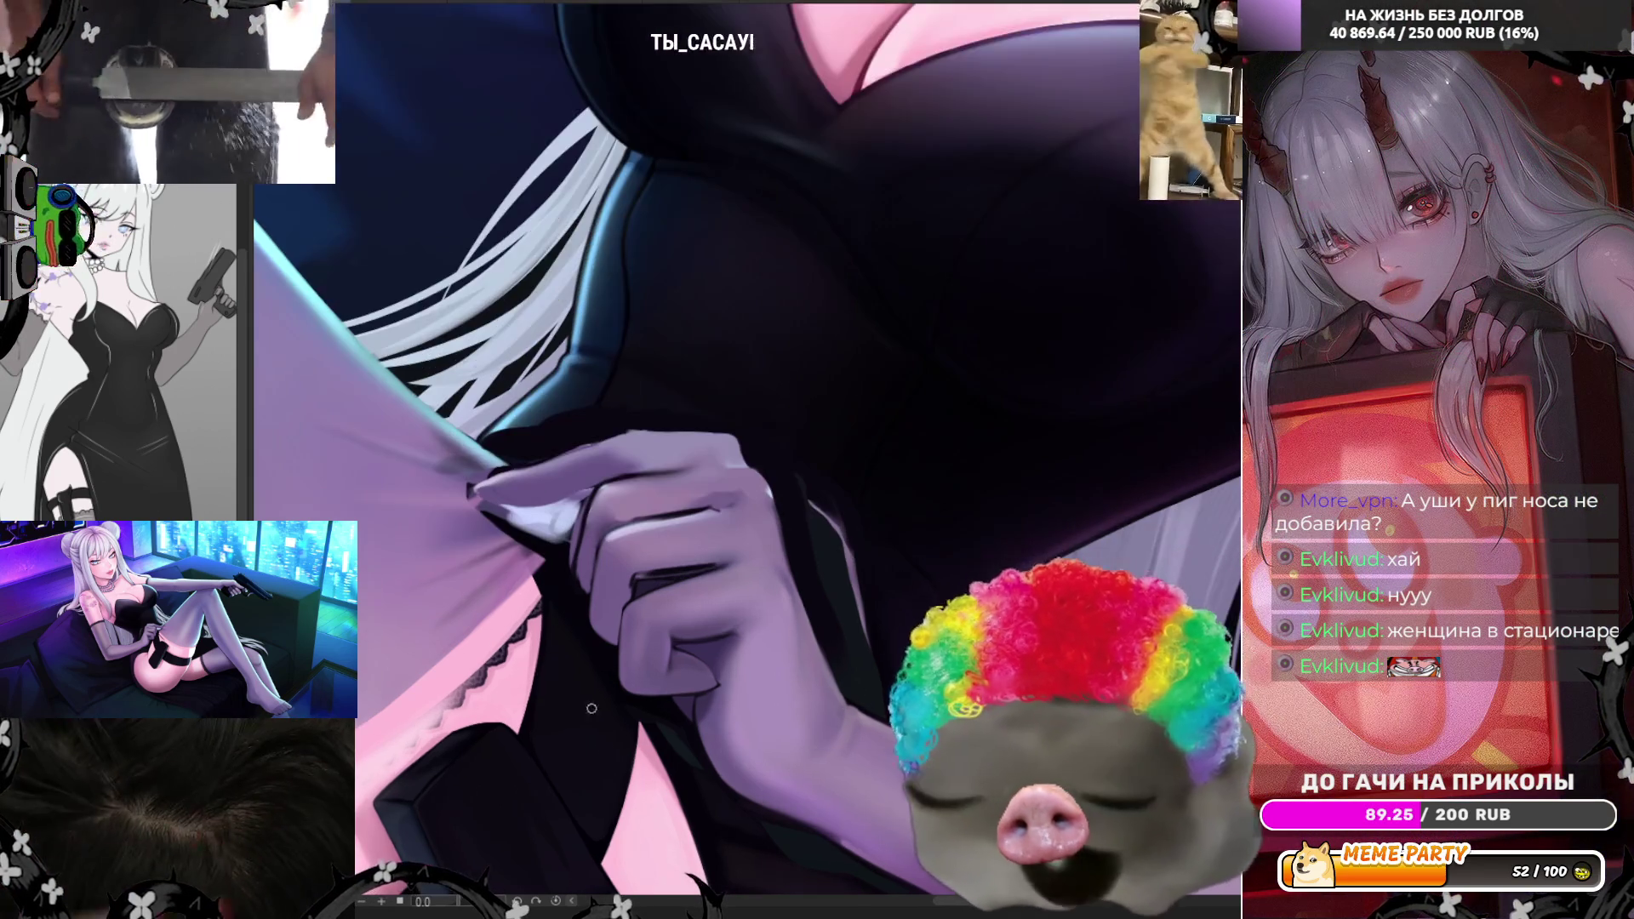
# - Zoom in on the gloved fingertips pinching the pink fabric
pyautogui.scroll(2, 749, 451)
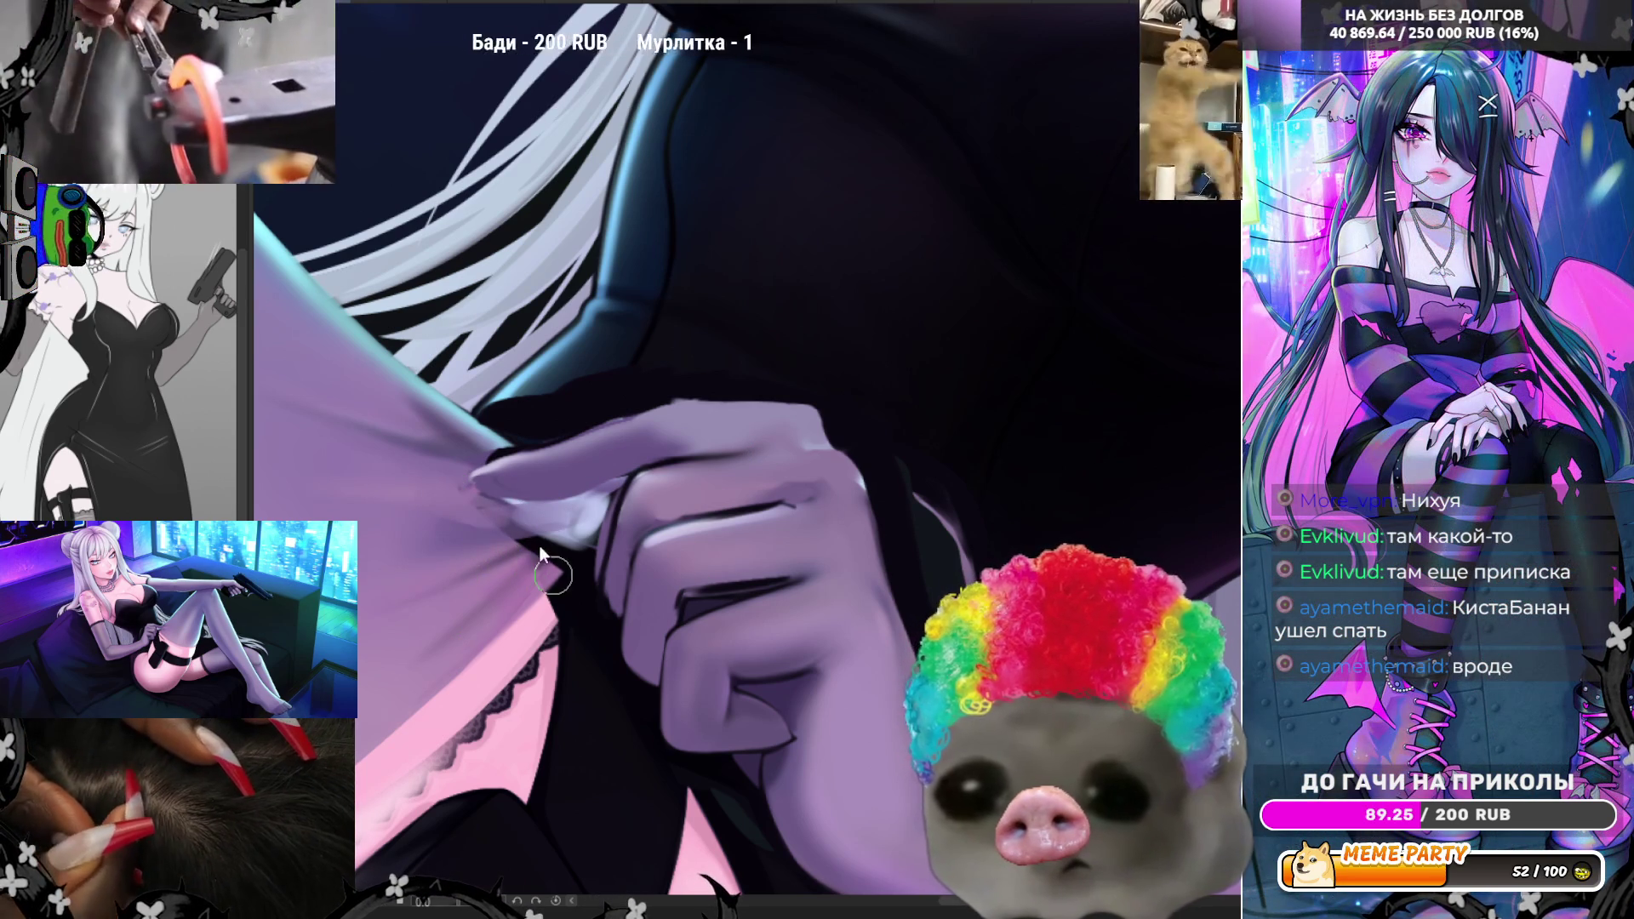
# - Paint a lighter blended highlight on the fingertip and rotate the view to a comfortable angle
pyautogui.moveTo(503, 577); pyautogui.dragTo(543, 570)
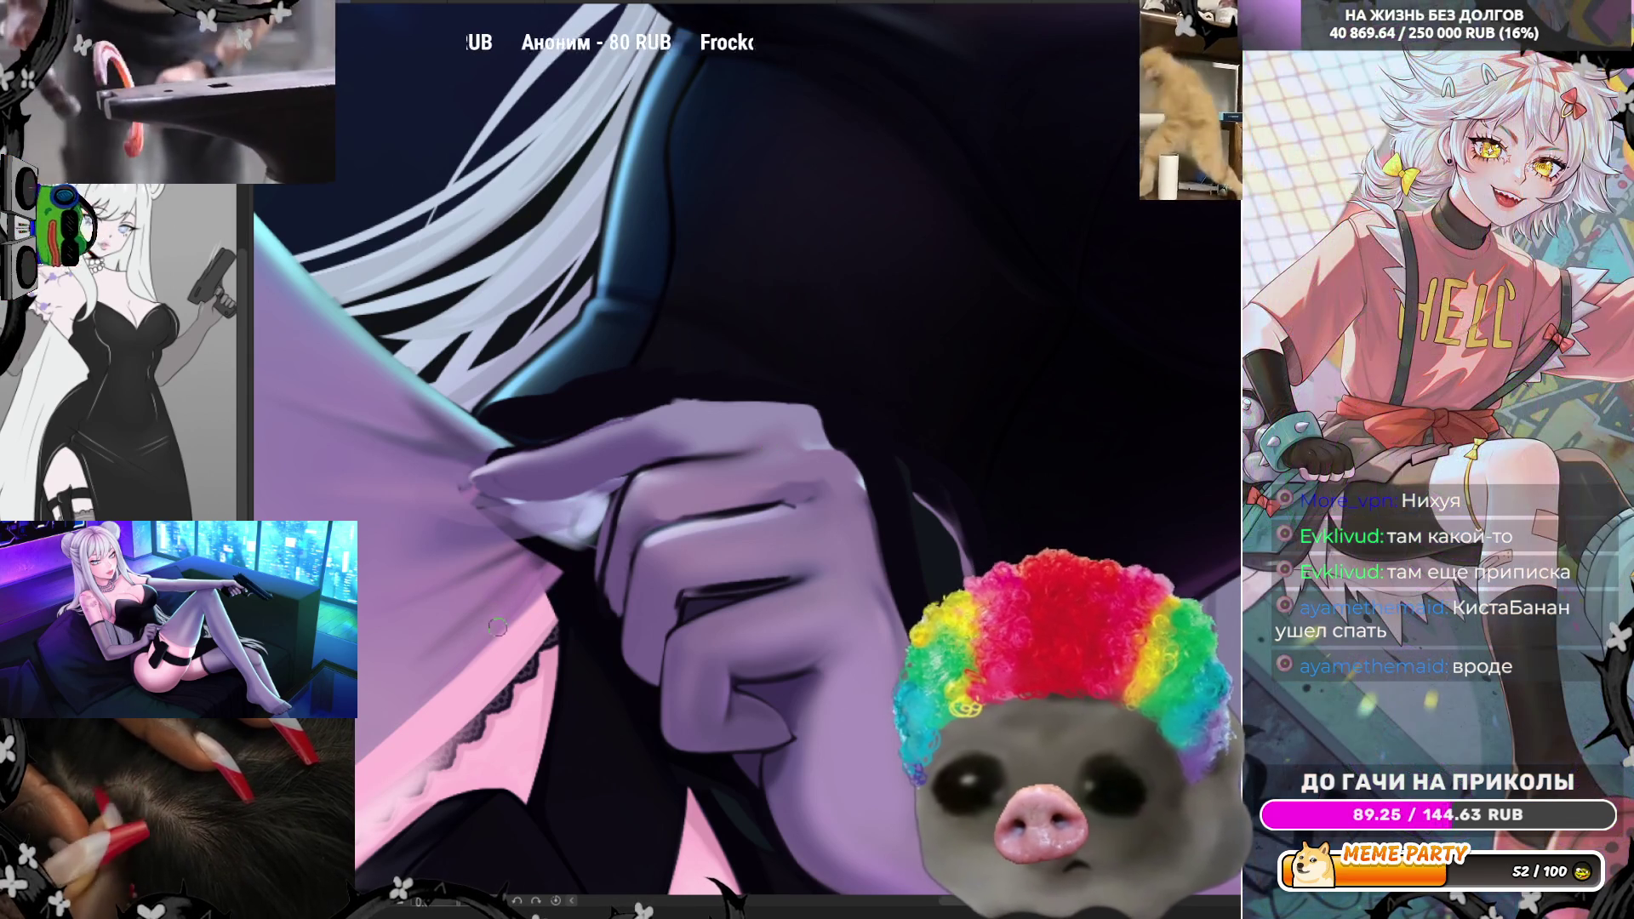
pyautogui.moveTo(545, 587); pyautogui.dragTo(603, 503)
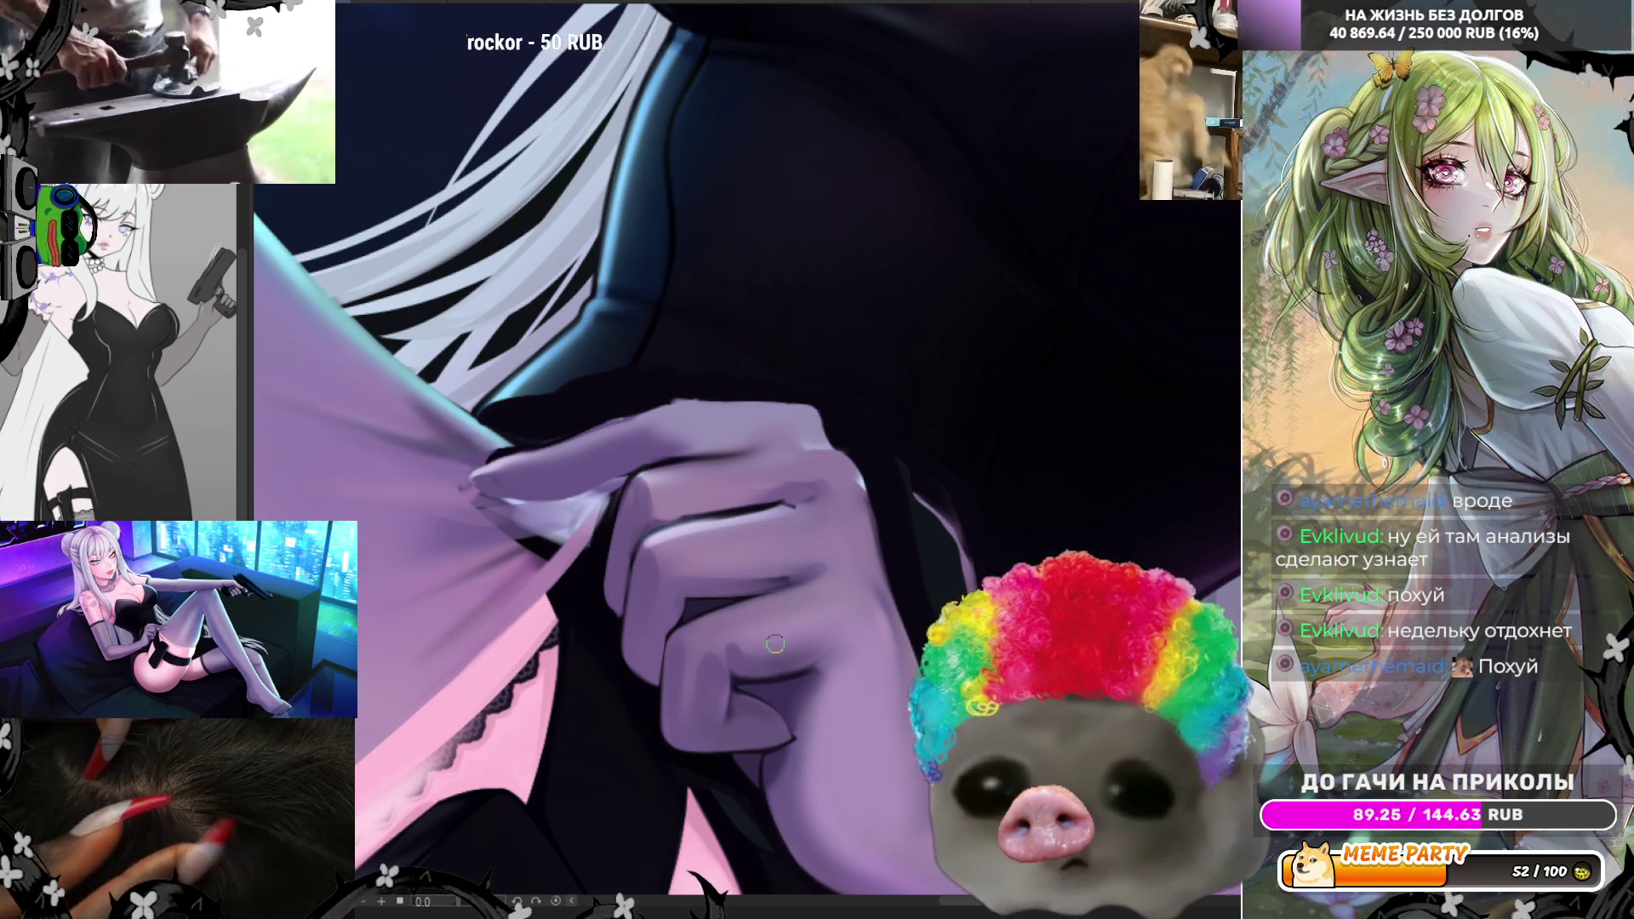
pyautogui.moveTo(474, 911); pyautogui.dragTo(781, 554)
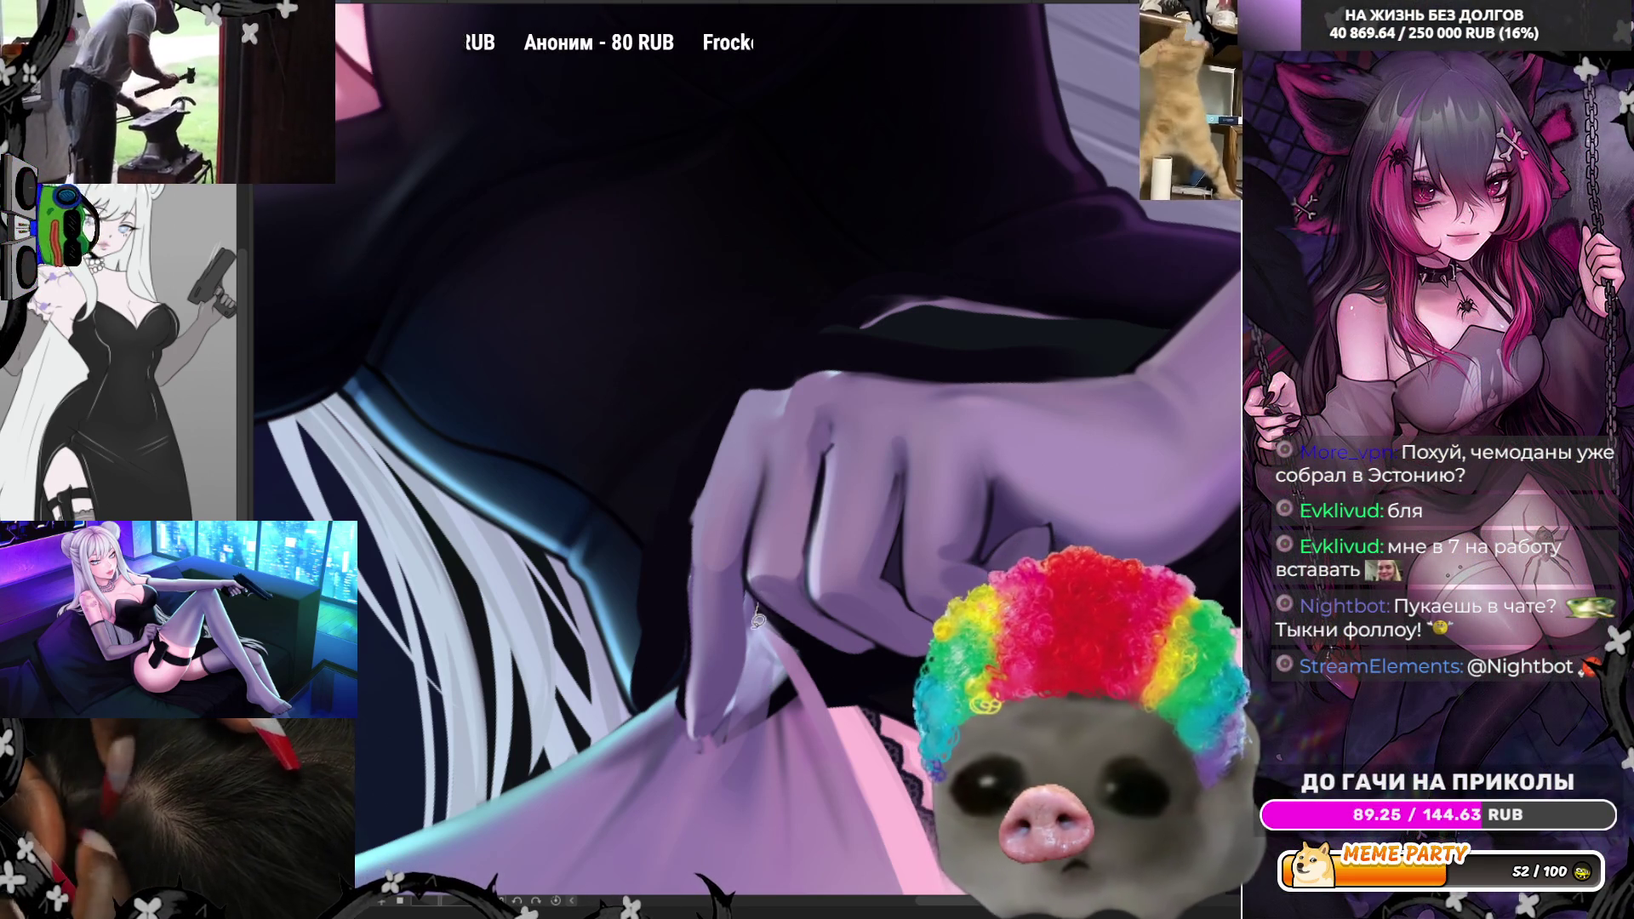
# - Paint a thin light strip up the gloved finger's edge after undoing a brightening attempt
pyautogui.moveTo(815, 628); pyautogui.dragTo(758, 603)
pyautogui.hotkey('ctrl', 'z')
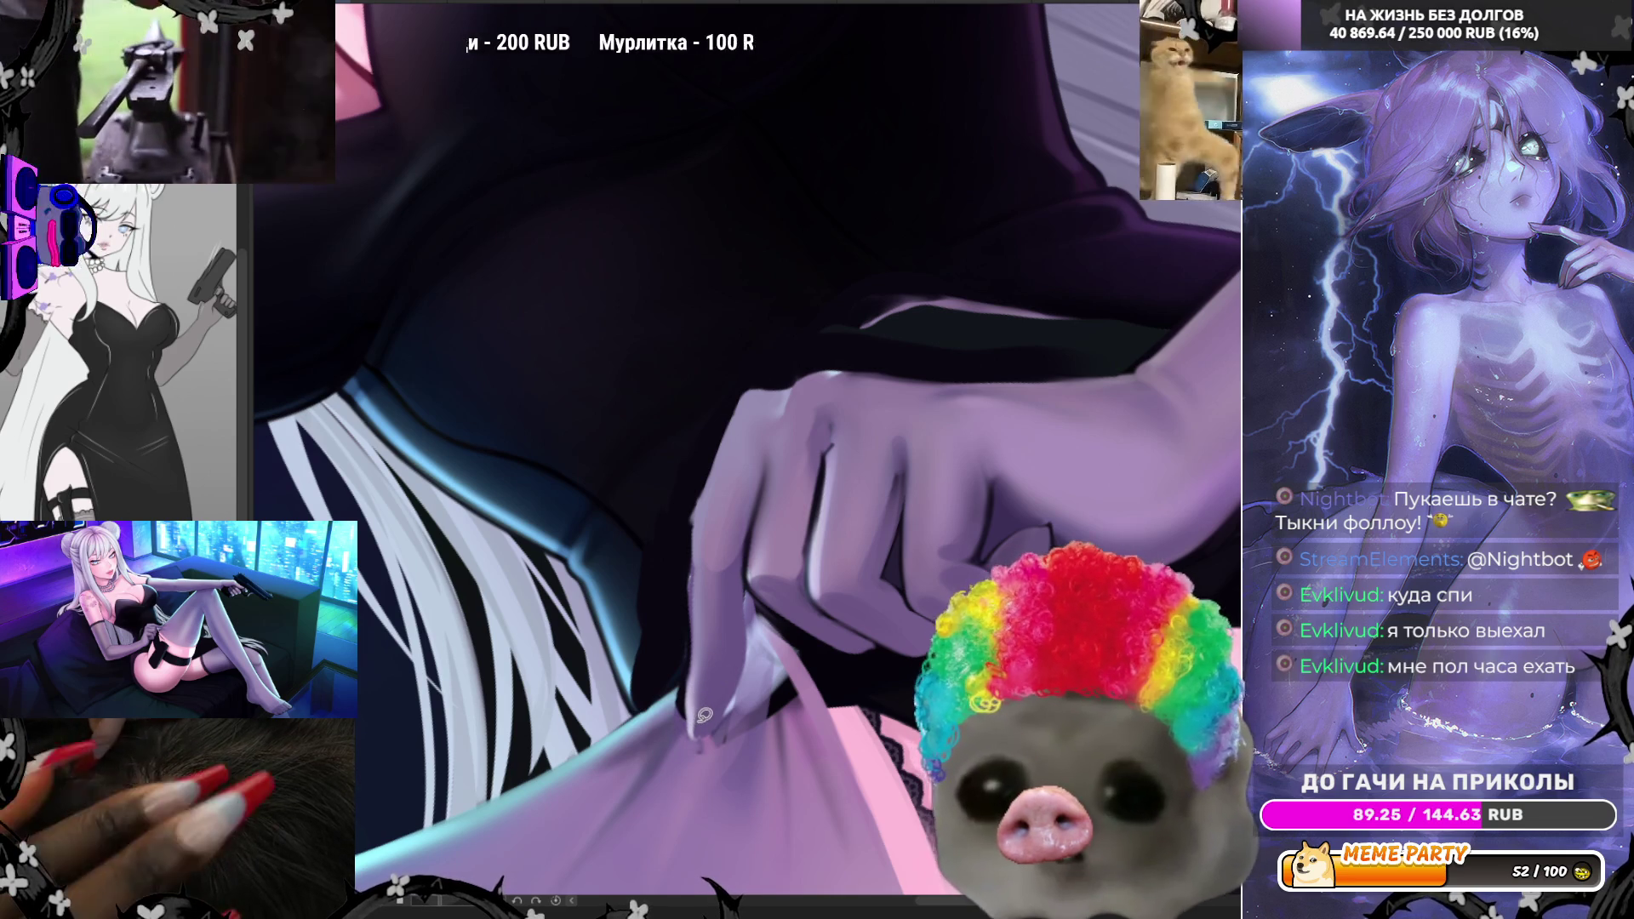
pyautogui.moveTo(685, 734)
pyautogui.mouseDown()
pyautogui.moveTo(703, 509)
pyautogui.moveTo(728, 453)
pyautogui.mouseUp()
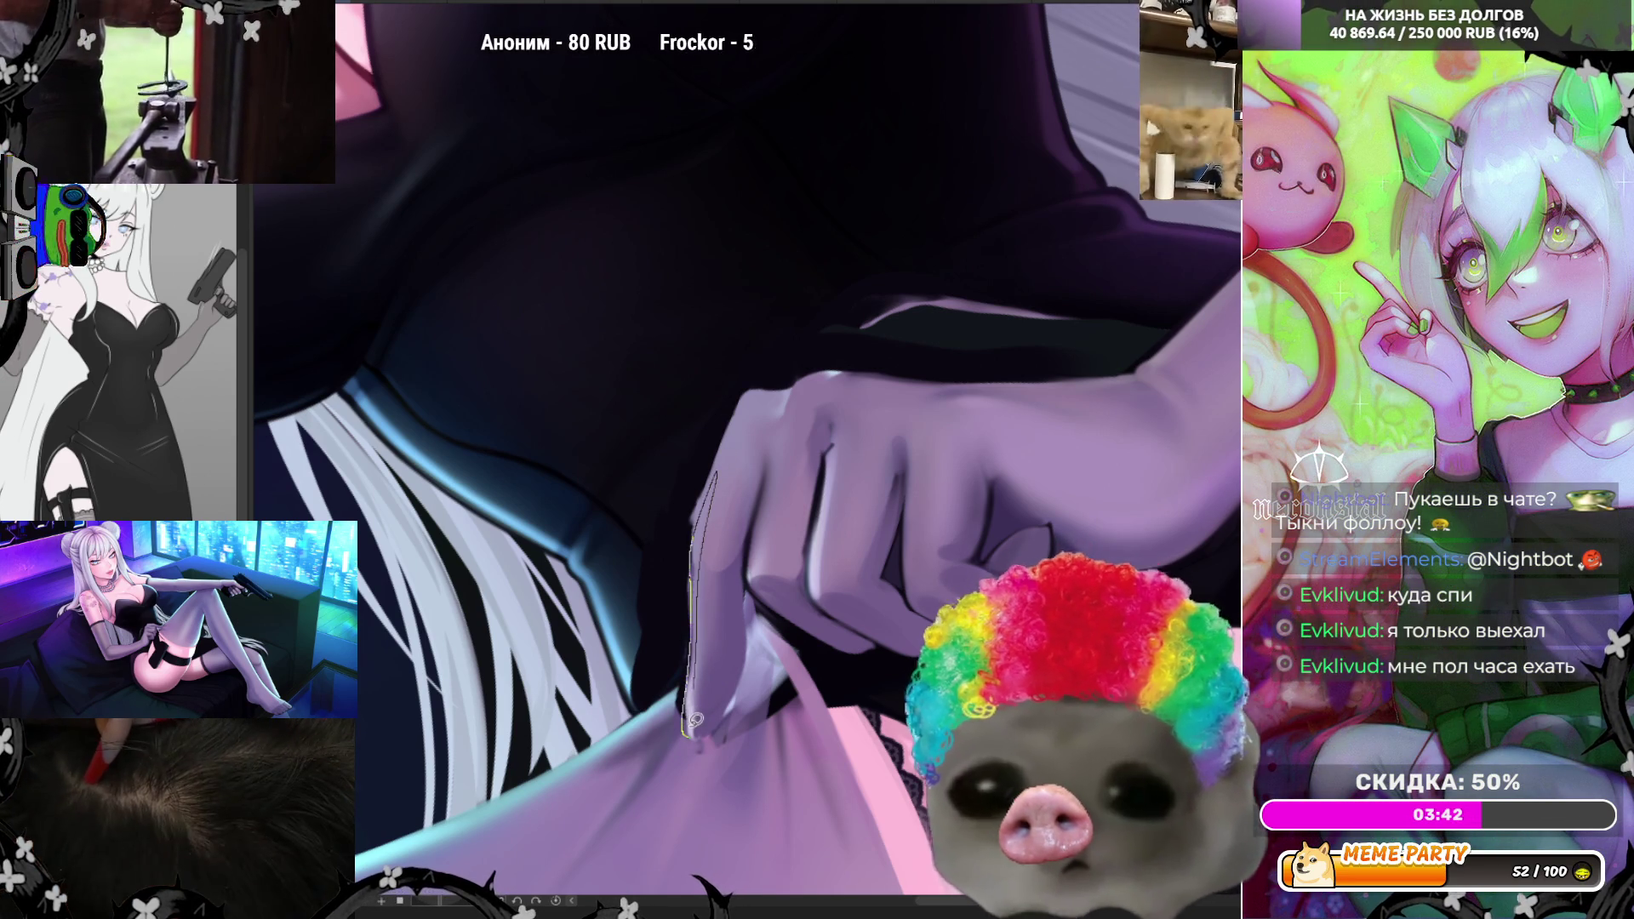
pyautogui.moveTo(694, 717); pyautogui.dragTo(696, 730)
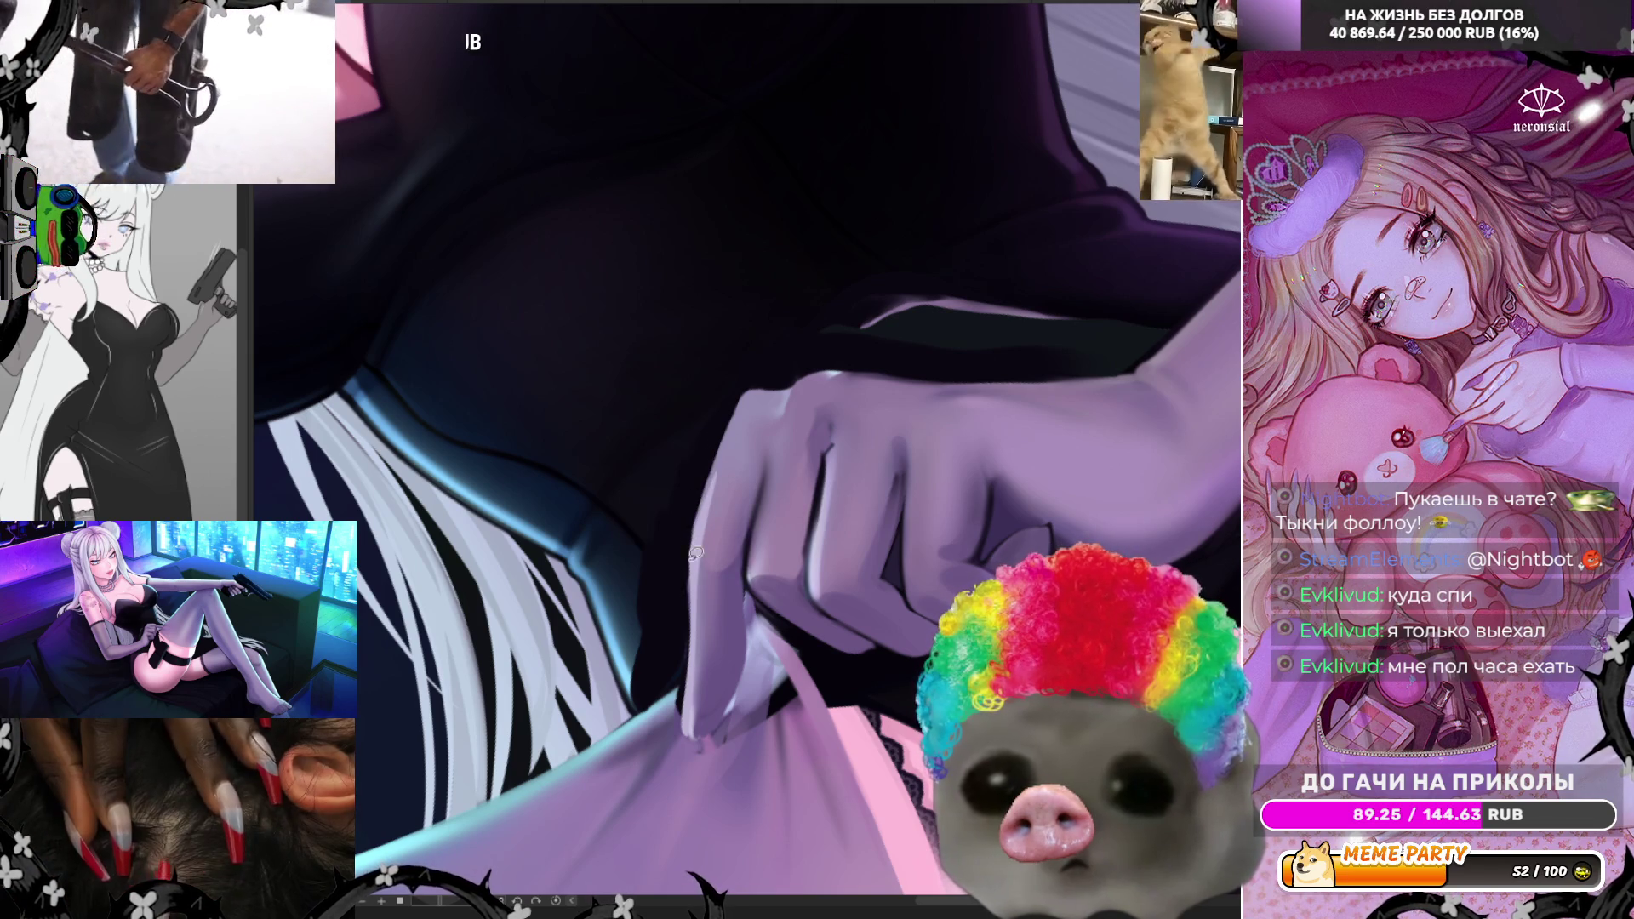
# - Lasso-select the gloved finger's left edge and close the selection
pyautogui.moveTo(705, 478); pyautogui.dragTo(690, 573)
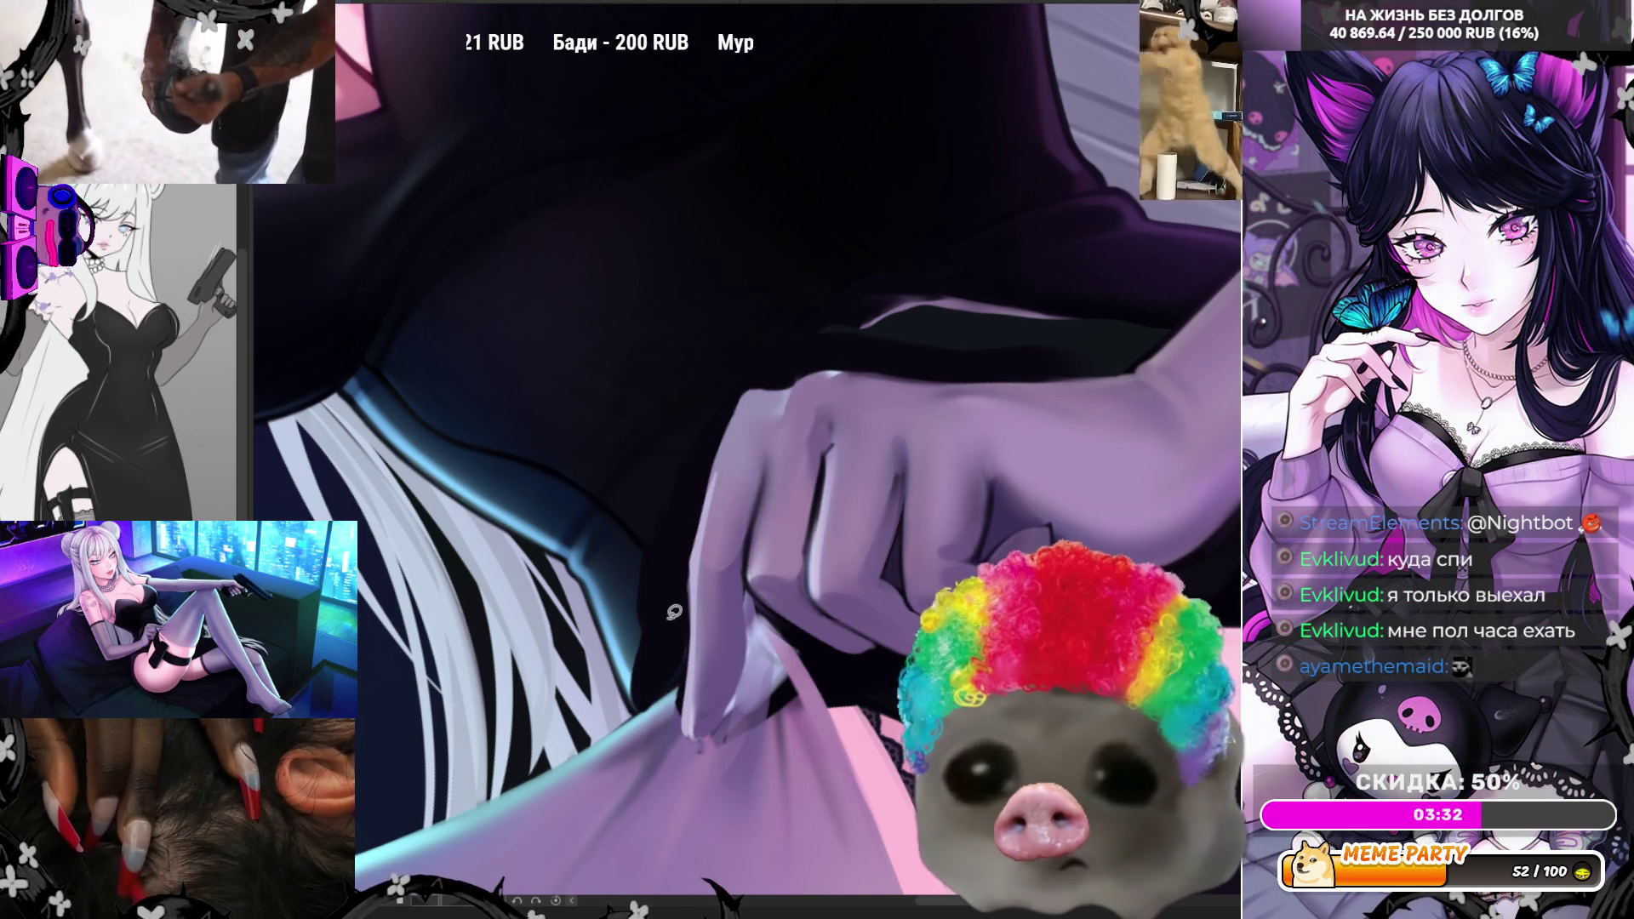
pyautogui.moveTo(602, 671)
pyautogui.mouseDown()
pyautogui.moveTo(629, 713)
pyautogui.moveTo(692, 675)
pyautogui.mouseUp()
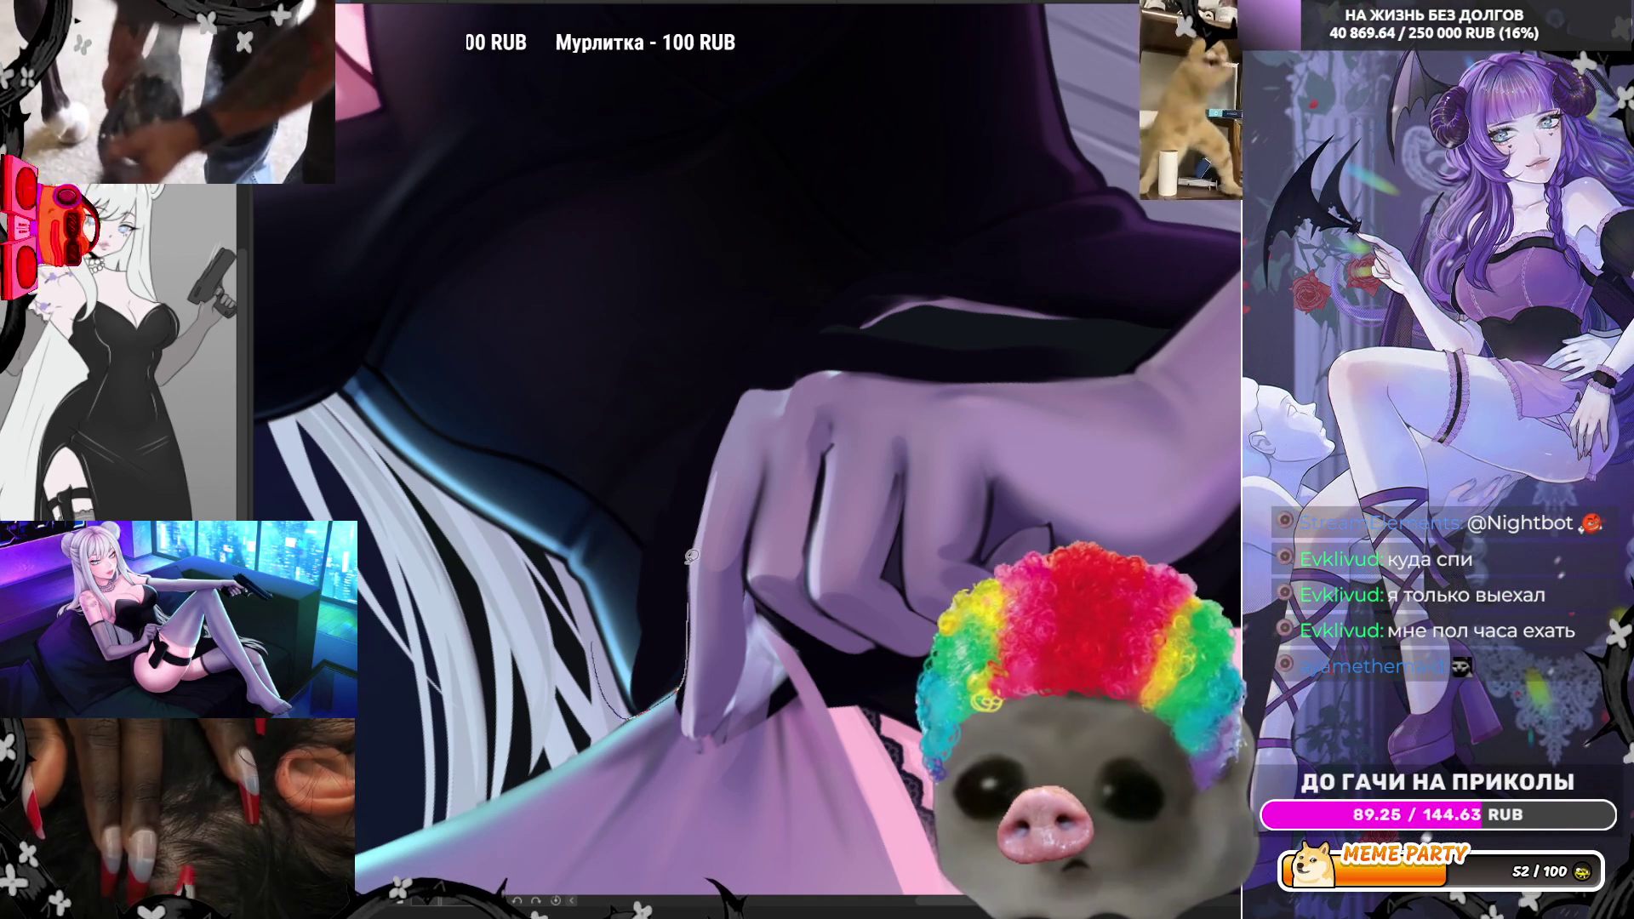
pyautogui.moveTo(727, 423)
pyautogui.mouseDown()
pyautogui.moveTo(691, 381)
pyautogui.moveTo(756, 407)
pyautogui.moveTo(787, 387)
pyautogui.mouseUp()
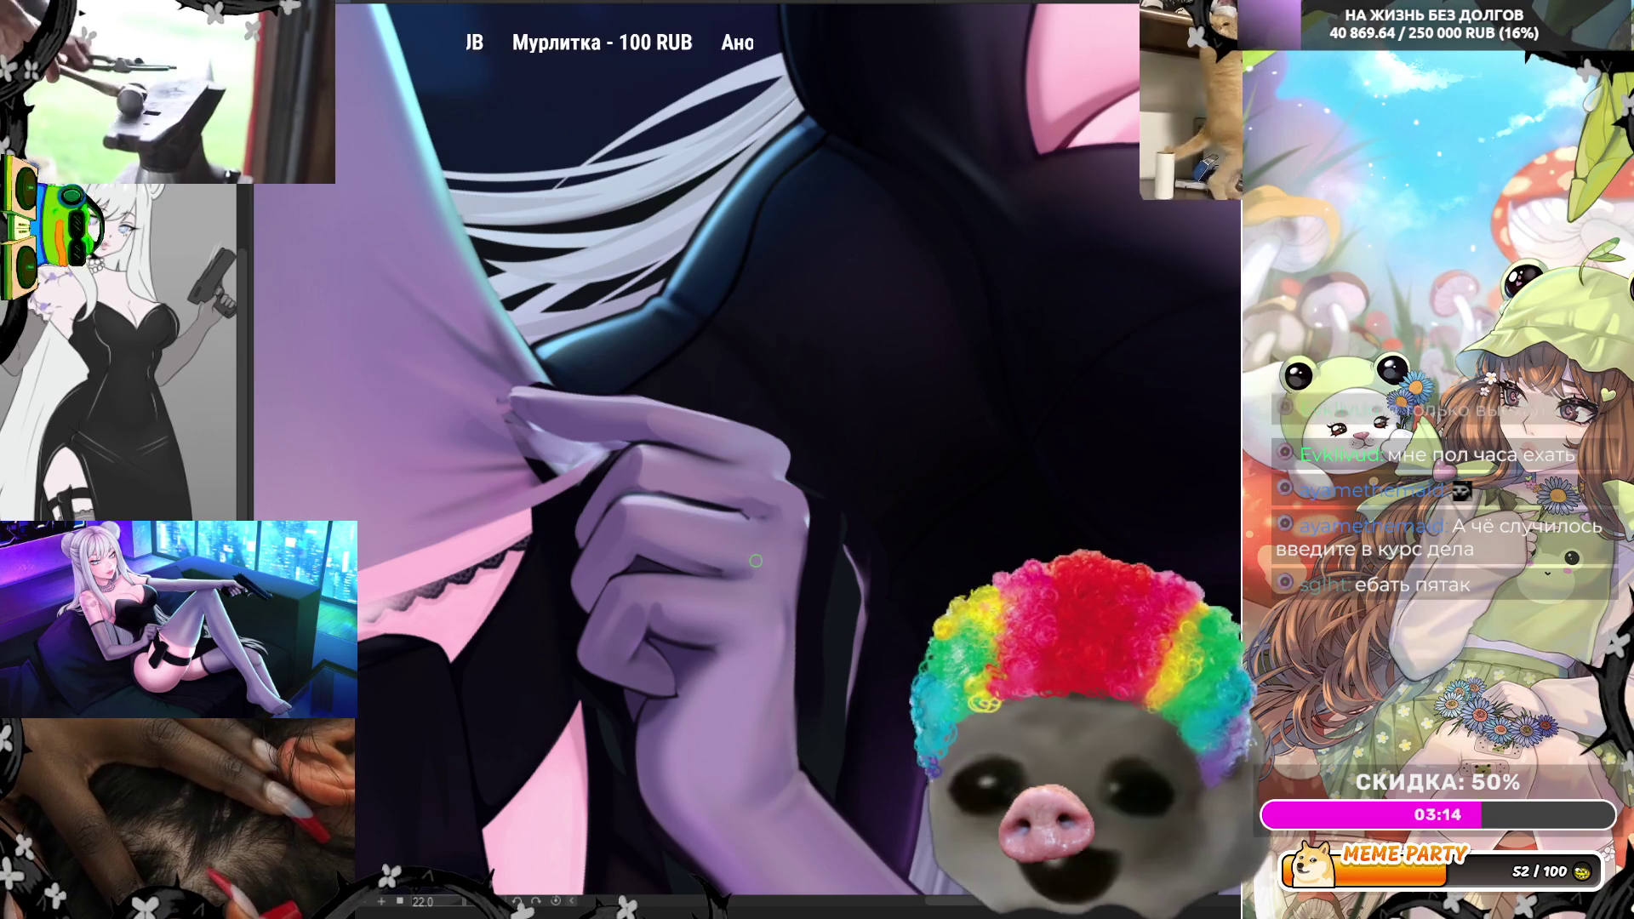
# - Sample colours from the artwork and paint a lighter highlight stroke across the gloved fingers
pyautogui.keyDown('alt'); pyautogui.click(720, 502); pyautogui.keyUp('alt')
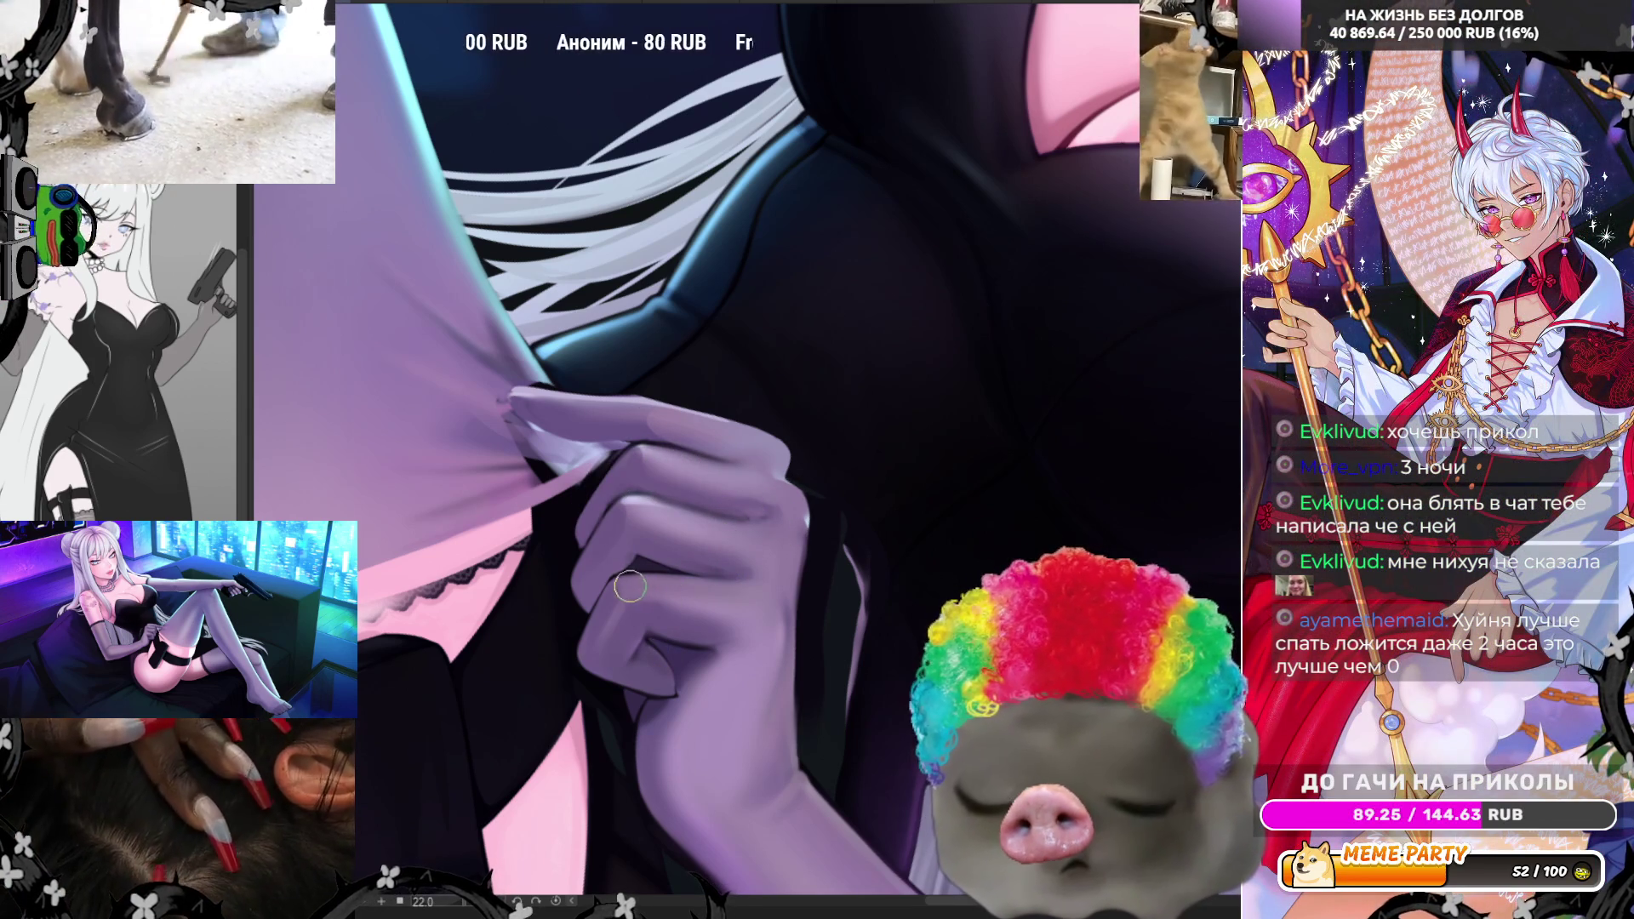
pyautogui.moveTo(709, 441); pyautogui.dragTo(783, 457)
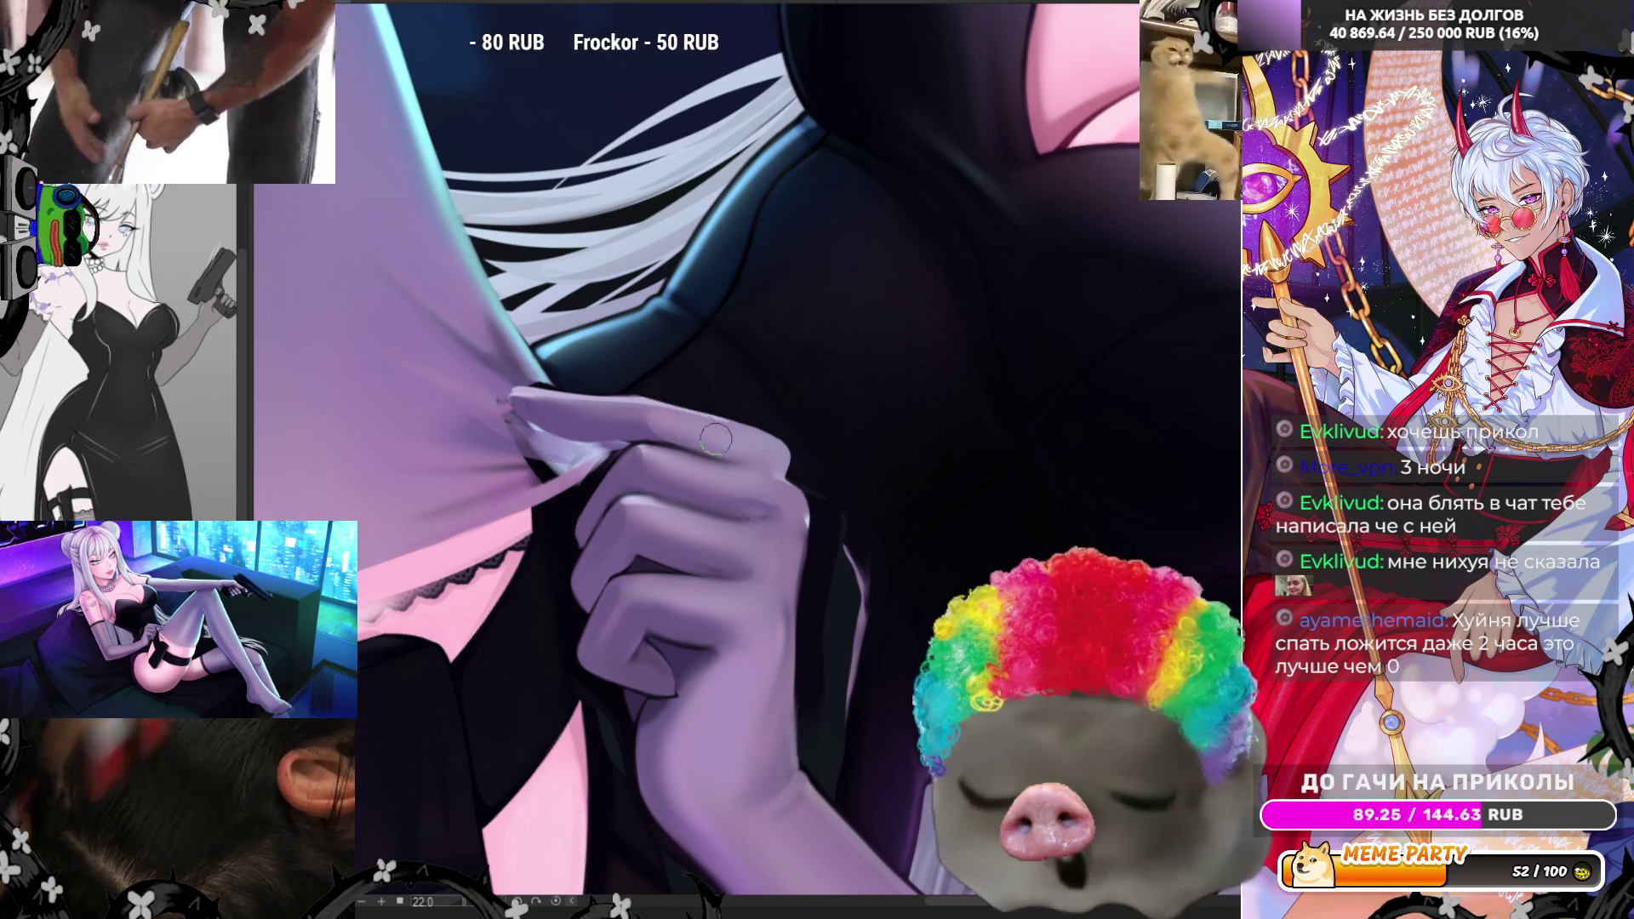
pyautogui.press(']')
pyautogui.press(']')
pyautogui.press(']')
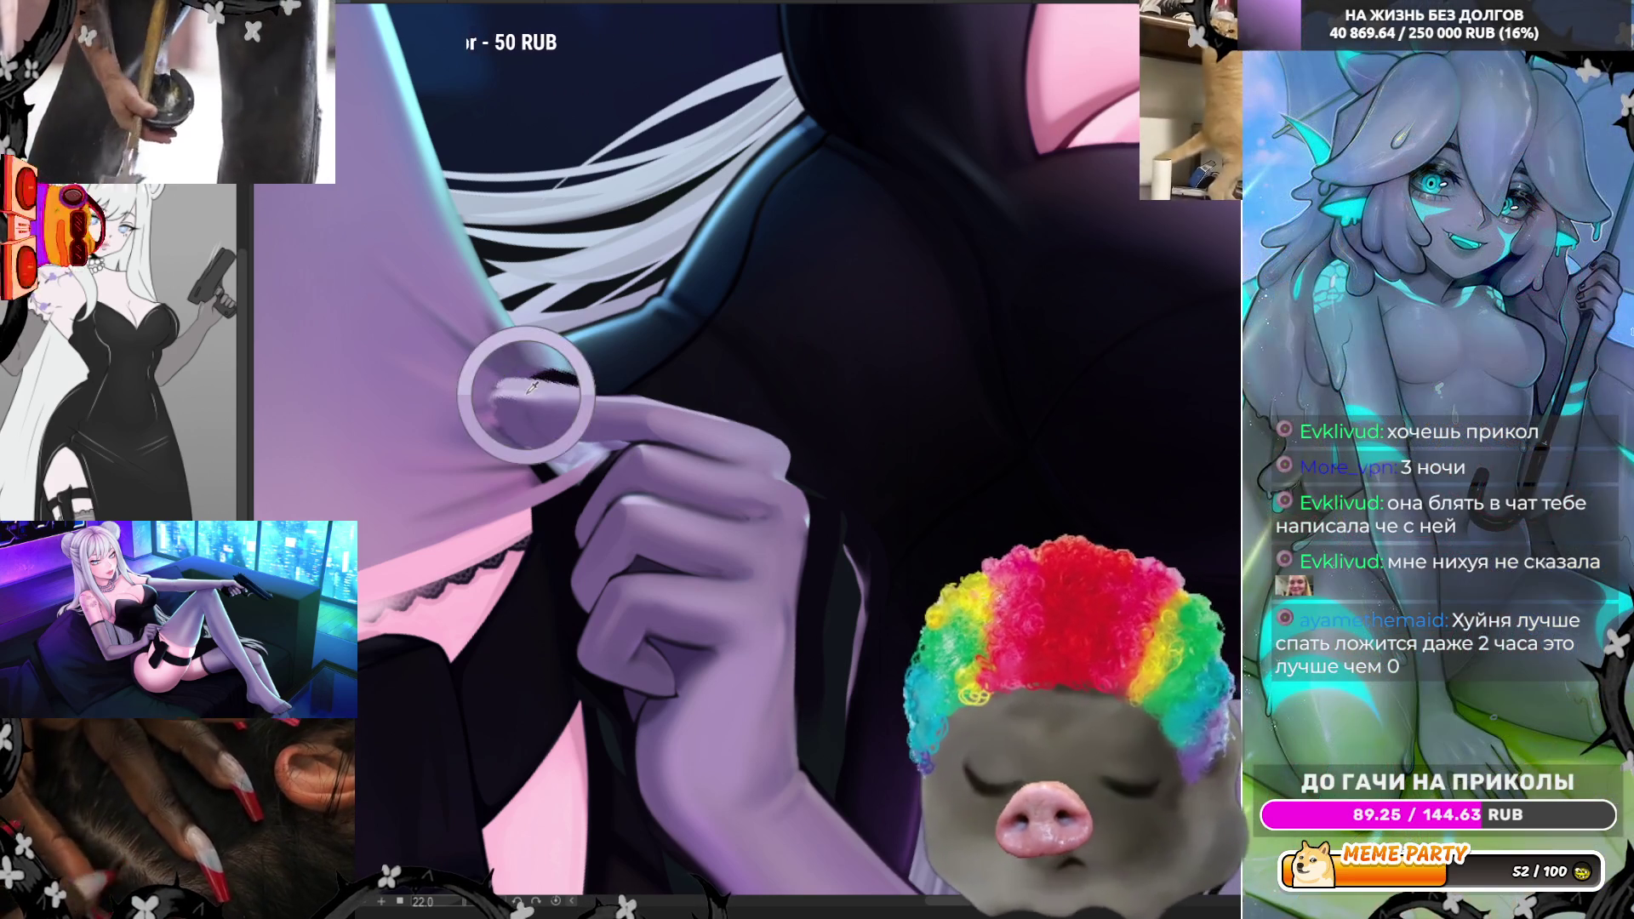
pyautogui.press('[')
pyautogui.press('[')
pyautogui.press('[')
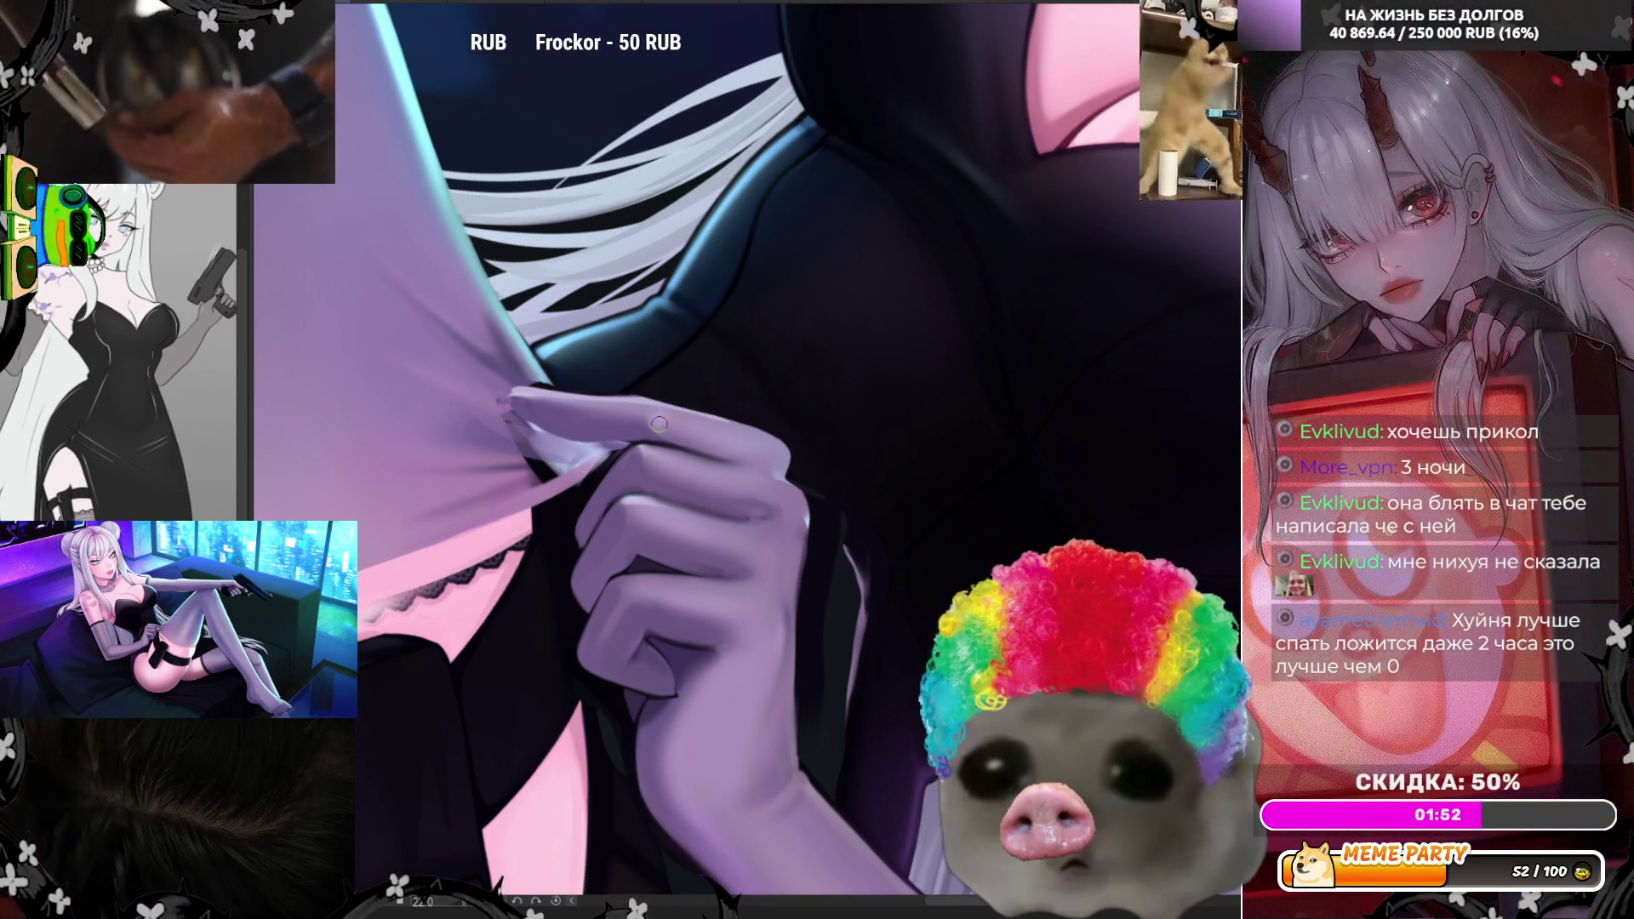
pyautogui.keyDown('ctrl'); pyautogui.click(749, 511); pyautogui.keyUp('ctrl')
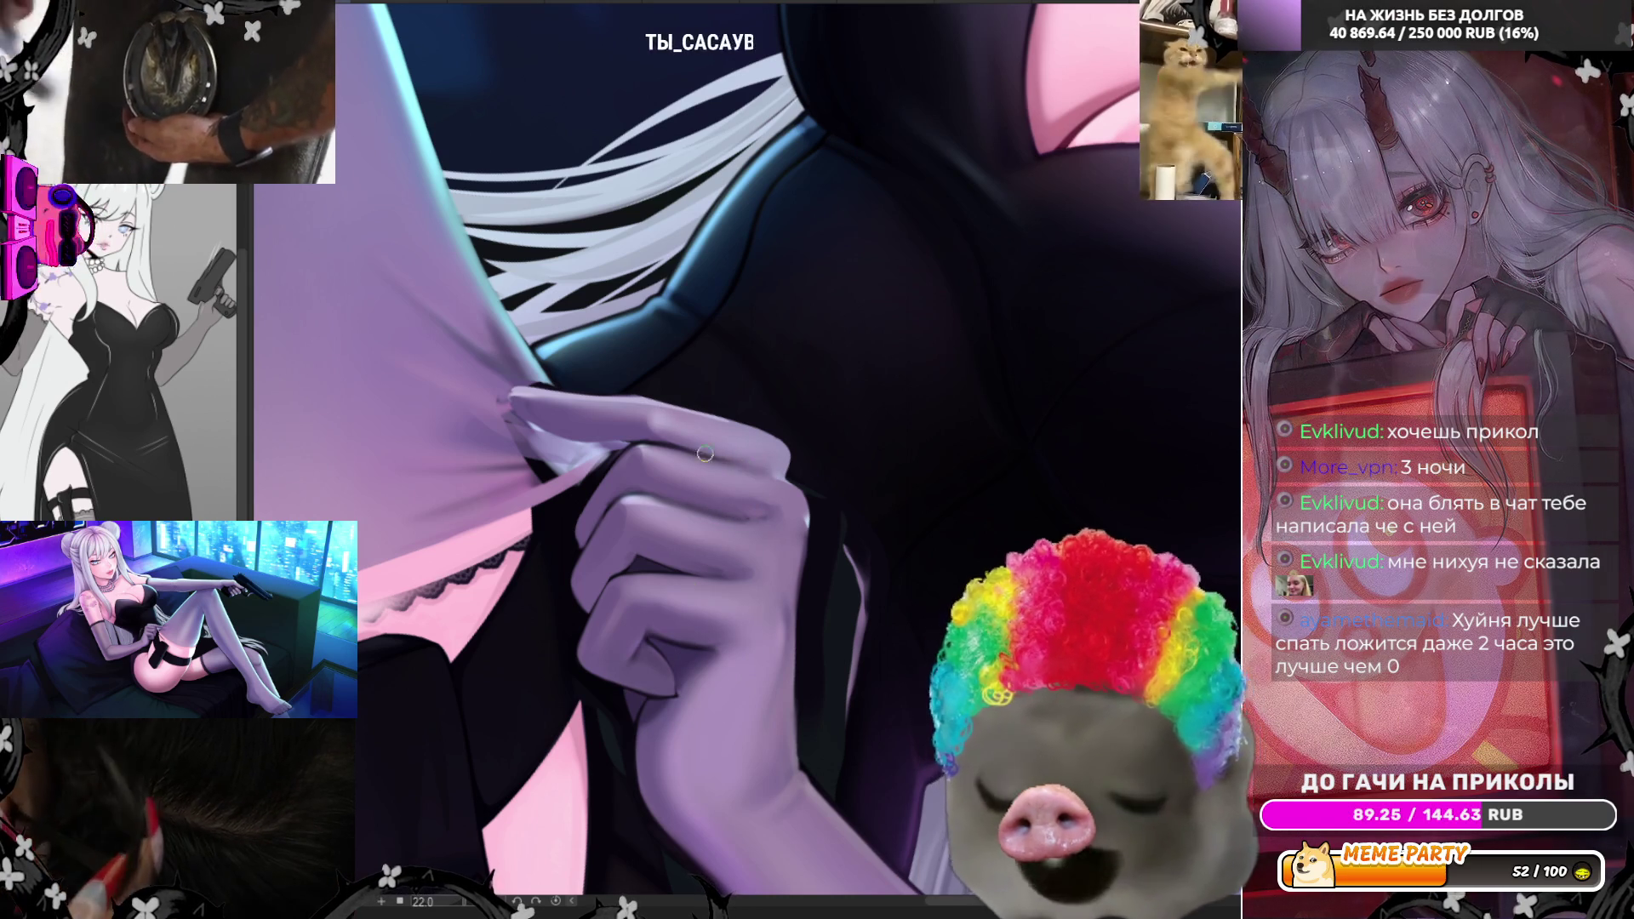
pyautogui.scroll(1, 575, 553)
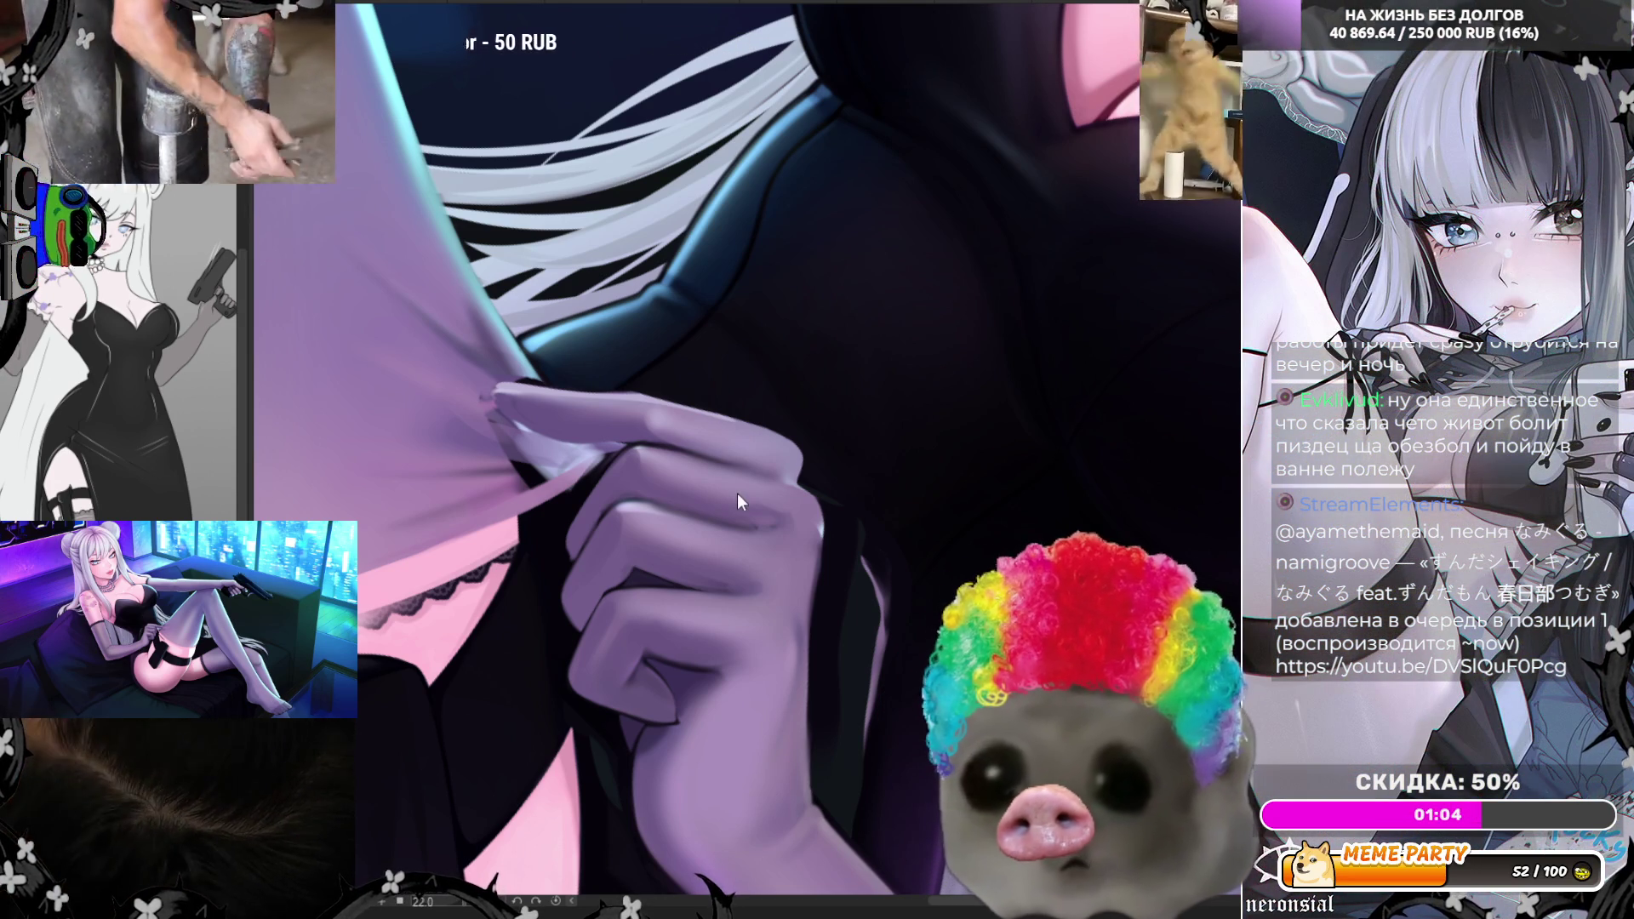
pyautogui.scroll(-2, 737, 494)
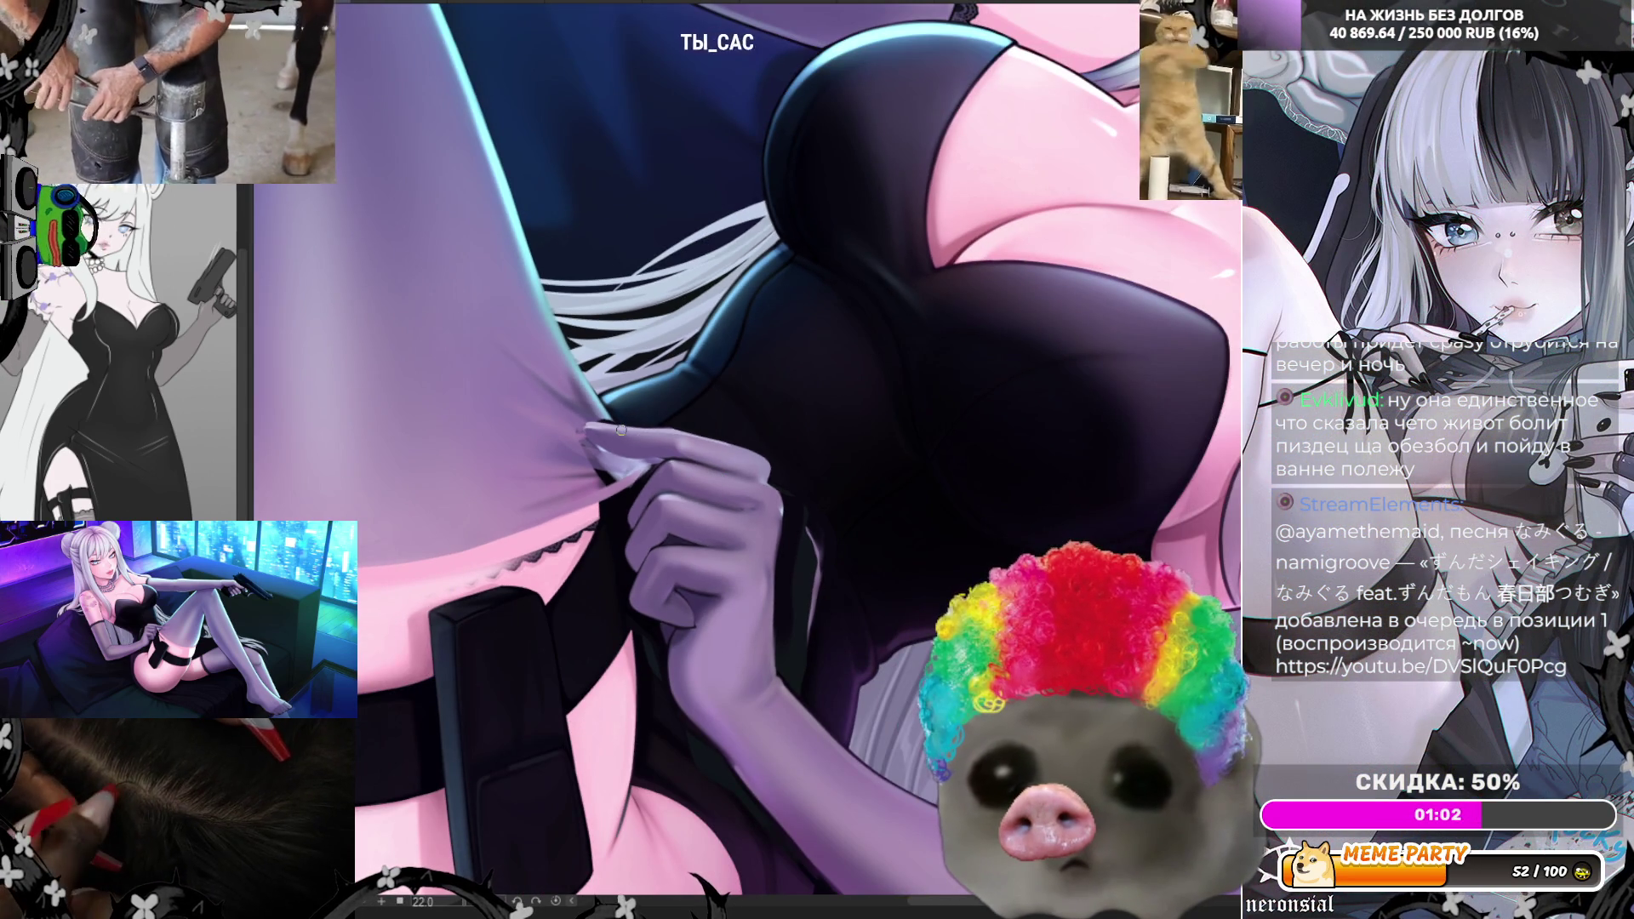
# - Zoom in on the hand and brush smooth pink over the black lace trim below the fabric
pyautogui.scroll(2, 621, 430)
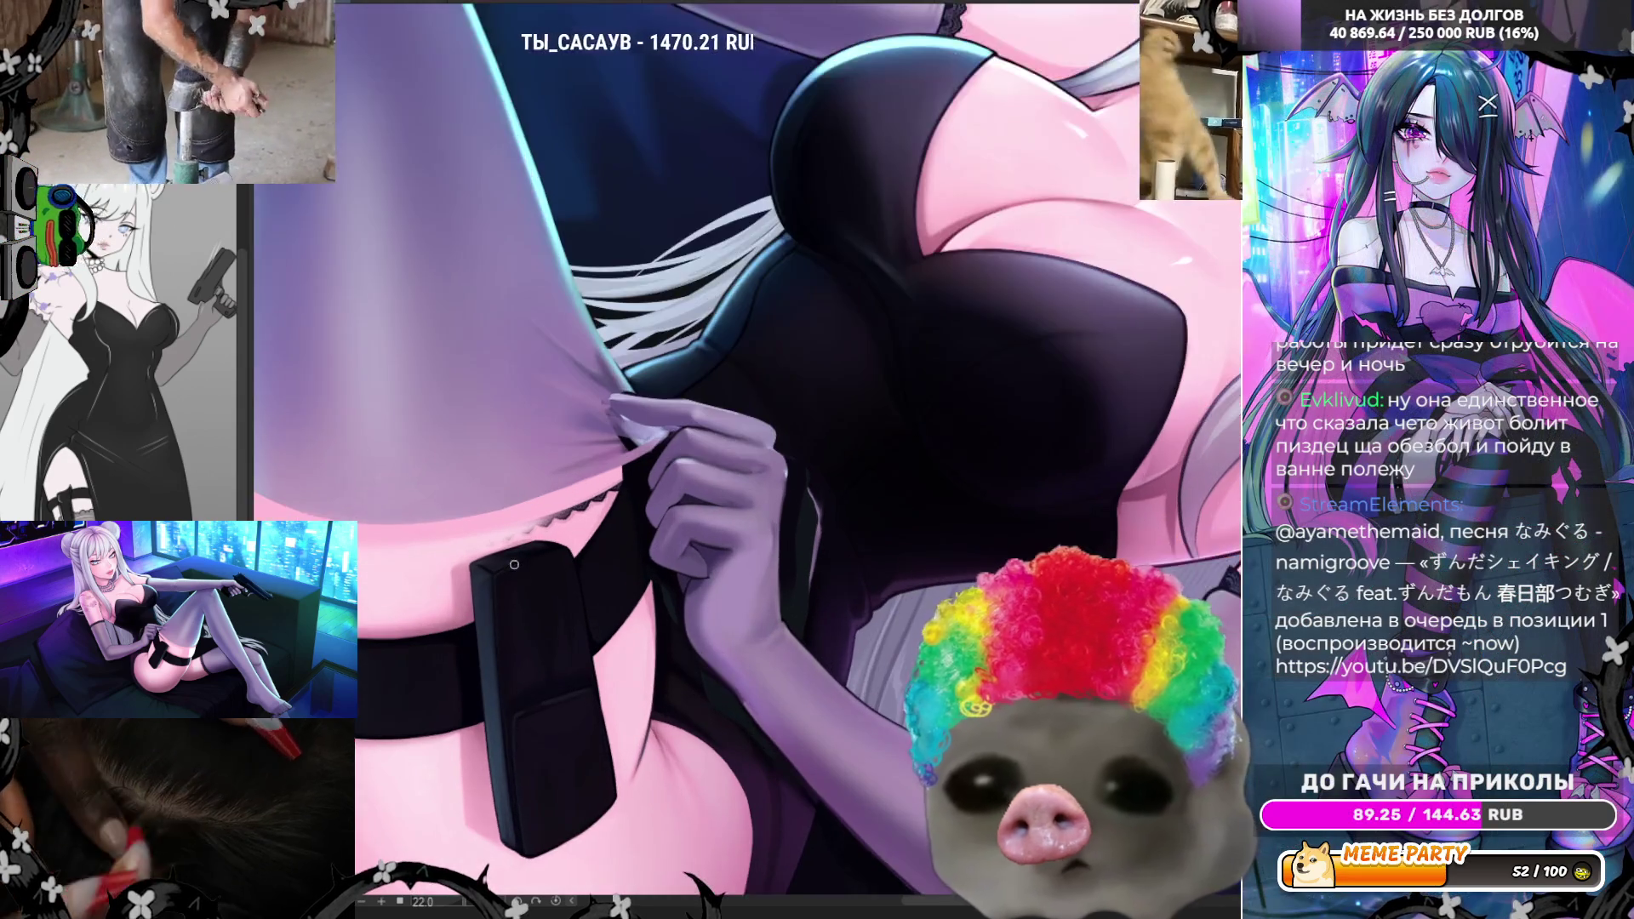
pyautogui.scroll(2, 443, 559)
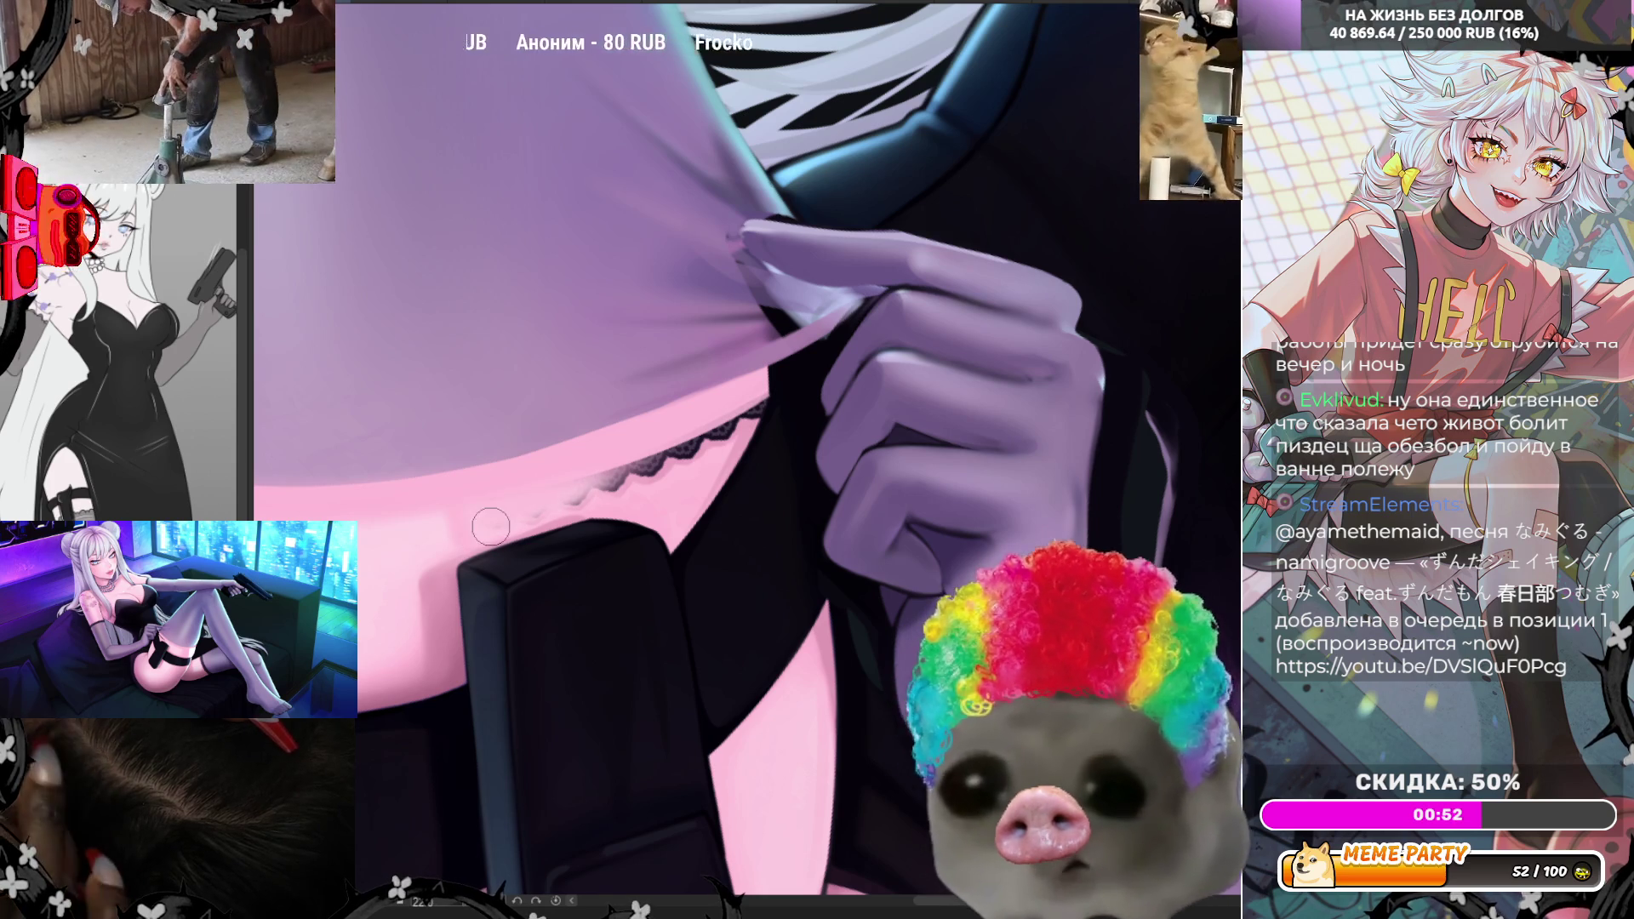
pyautogui.moveTo(492, 522)
pyautogui.mouseDown()
pyautogui.moveTo(634, 468)
pyautogui.moveTo(519, 507)
pyautogui.mouseUp()
pyautogui.moveTo(646, 457); pyautogui.dragTo(728, 488)
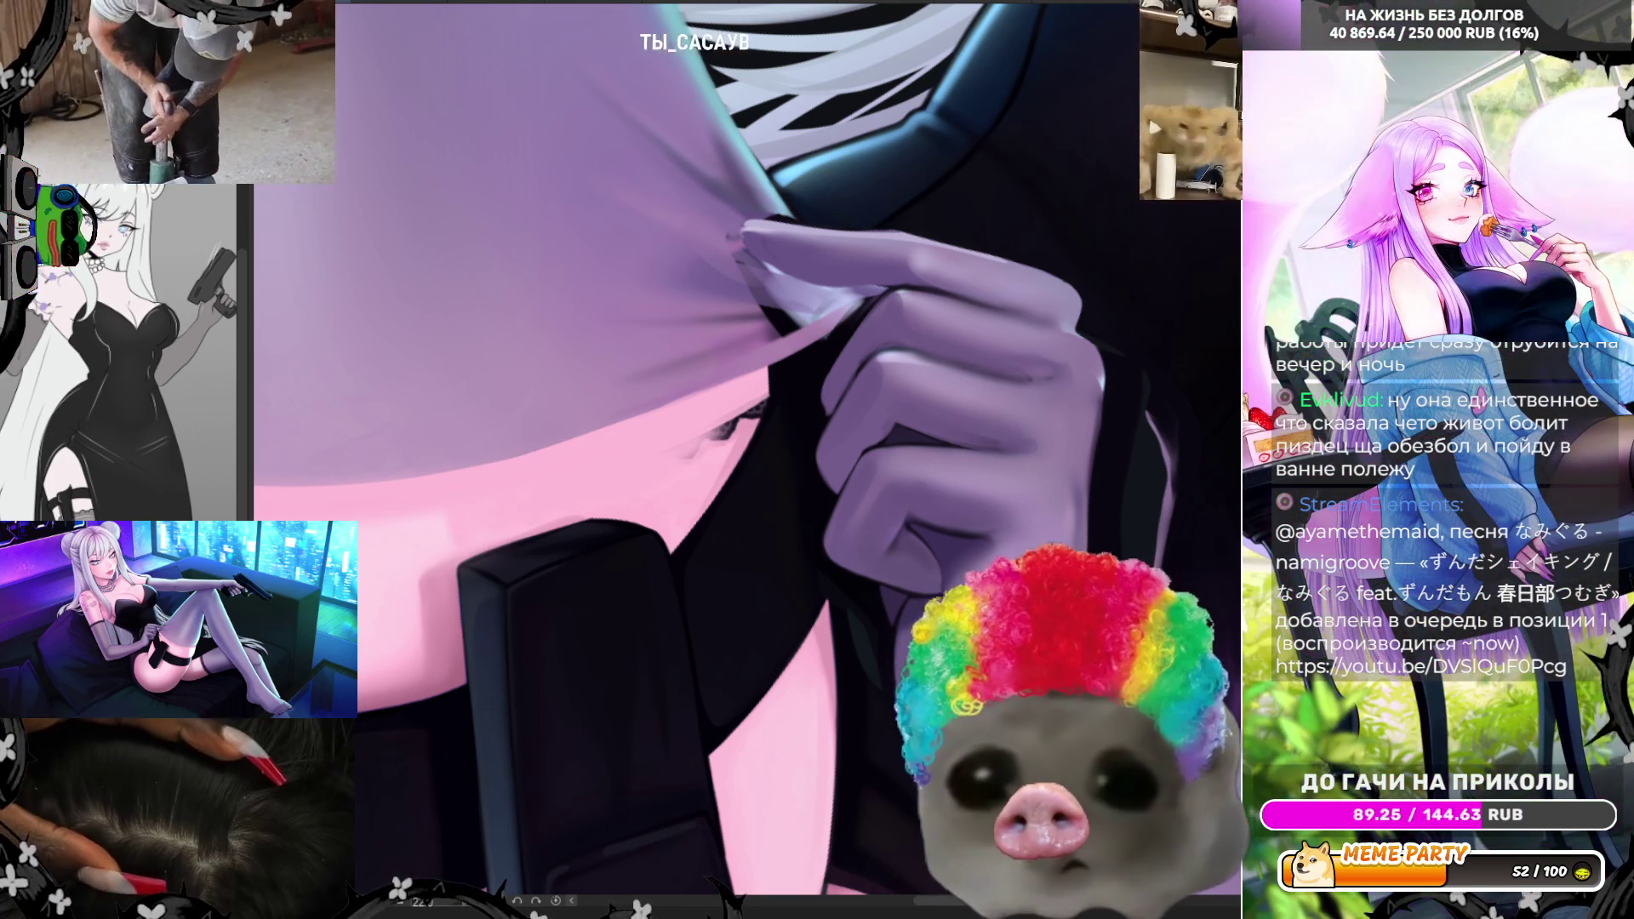
pyautogui.moveTo(636, 487)
pyautogui.mouseDown()
pyautogui.moveTo(728, 428)
pyautogui.moveTo(710, 459)
pyautogui.mouseUp()
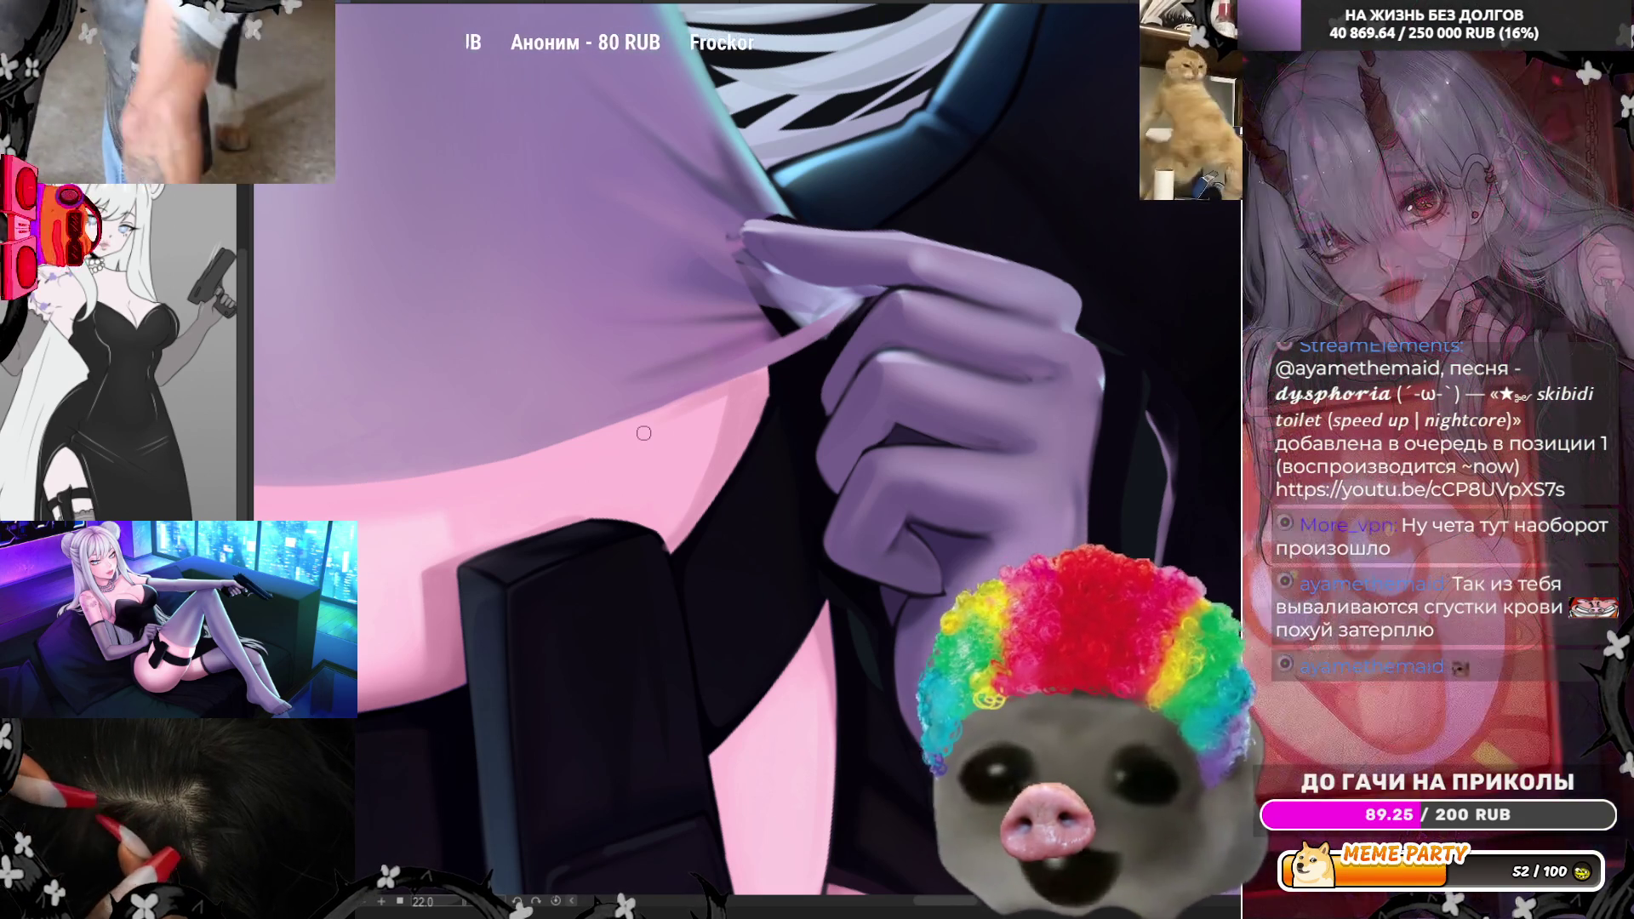
# - Zoom in on the gloved hand and rotate the canvas view from 22.0 to a negative angle
pyautogui.scroll(-3, 766, 387)
pyautogui.scroll(-3, 872, 395)
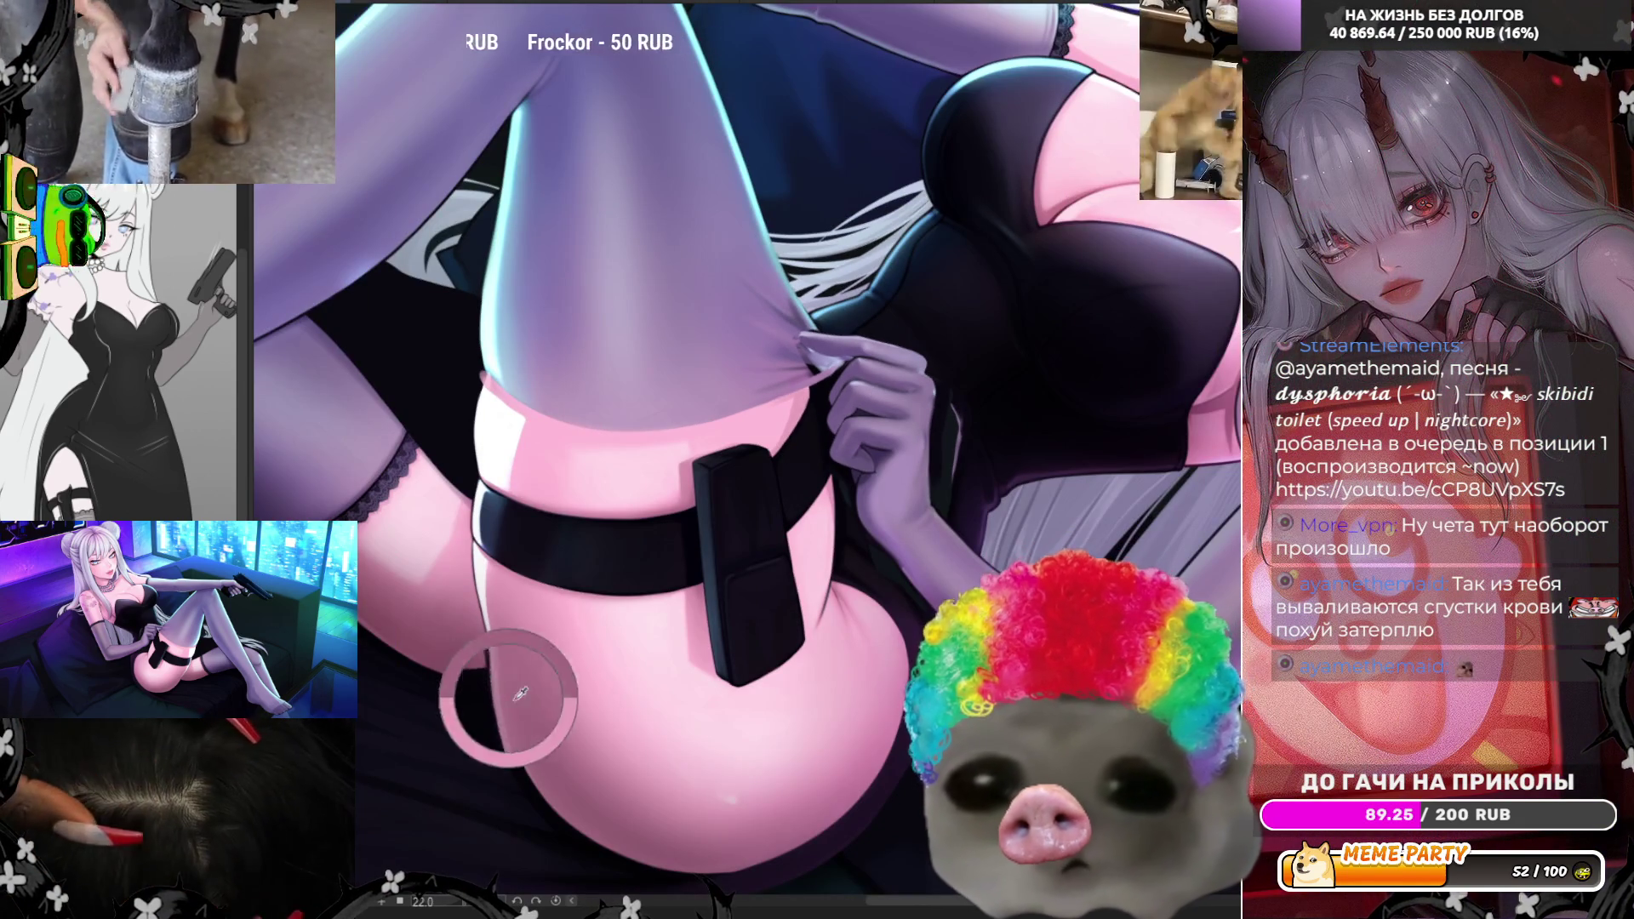
pyautogui.scroll(3, 863, 415)
pyautogui.scroll(3, 864, 415)
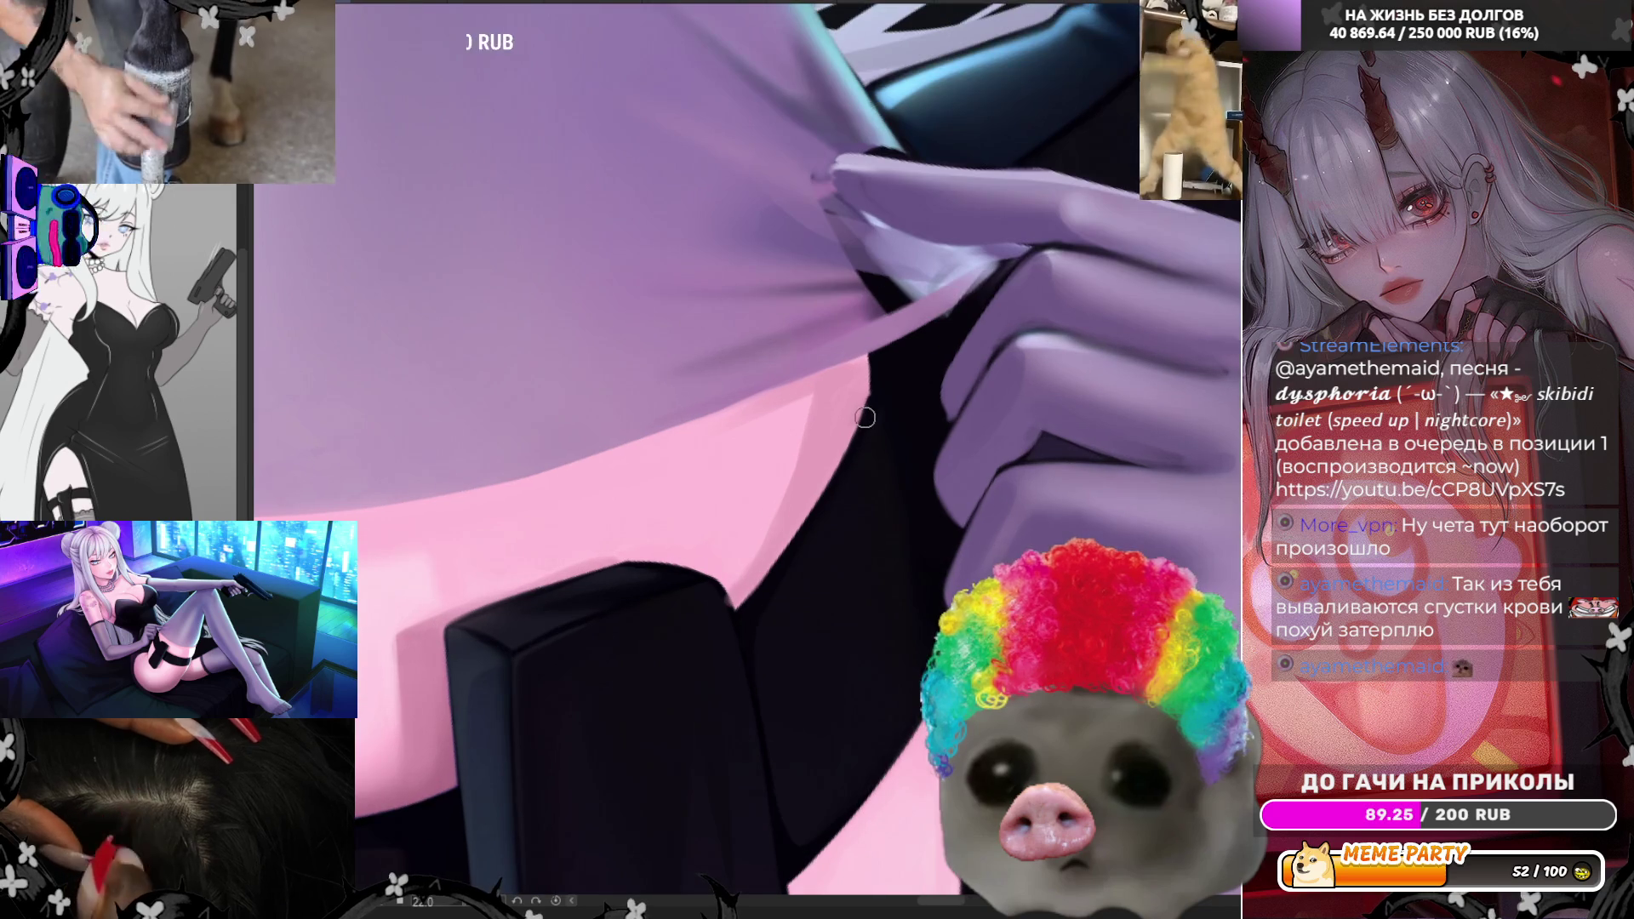
pyautogui.moveTo(464, 909); pyautogui.dragTo(458, 904)
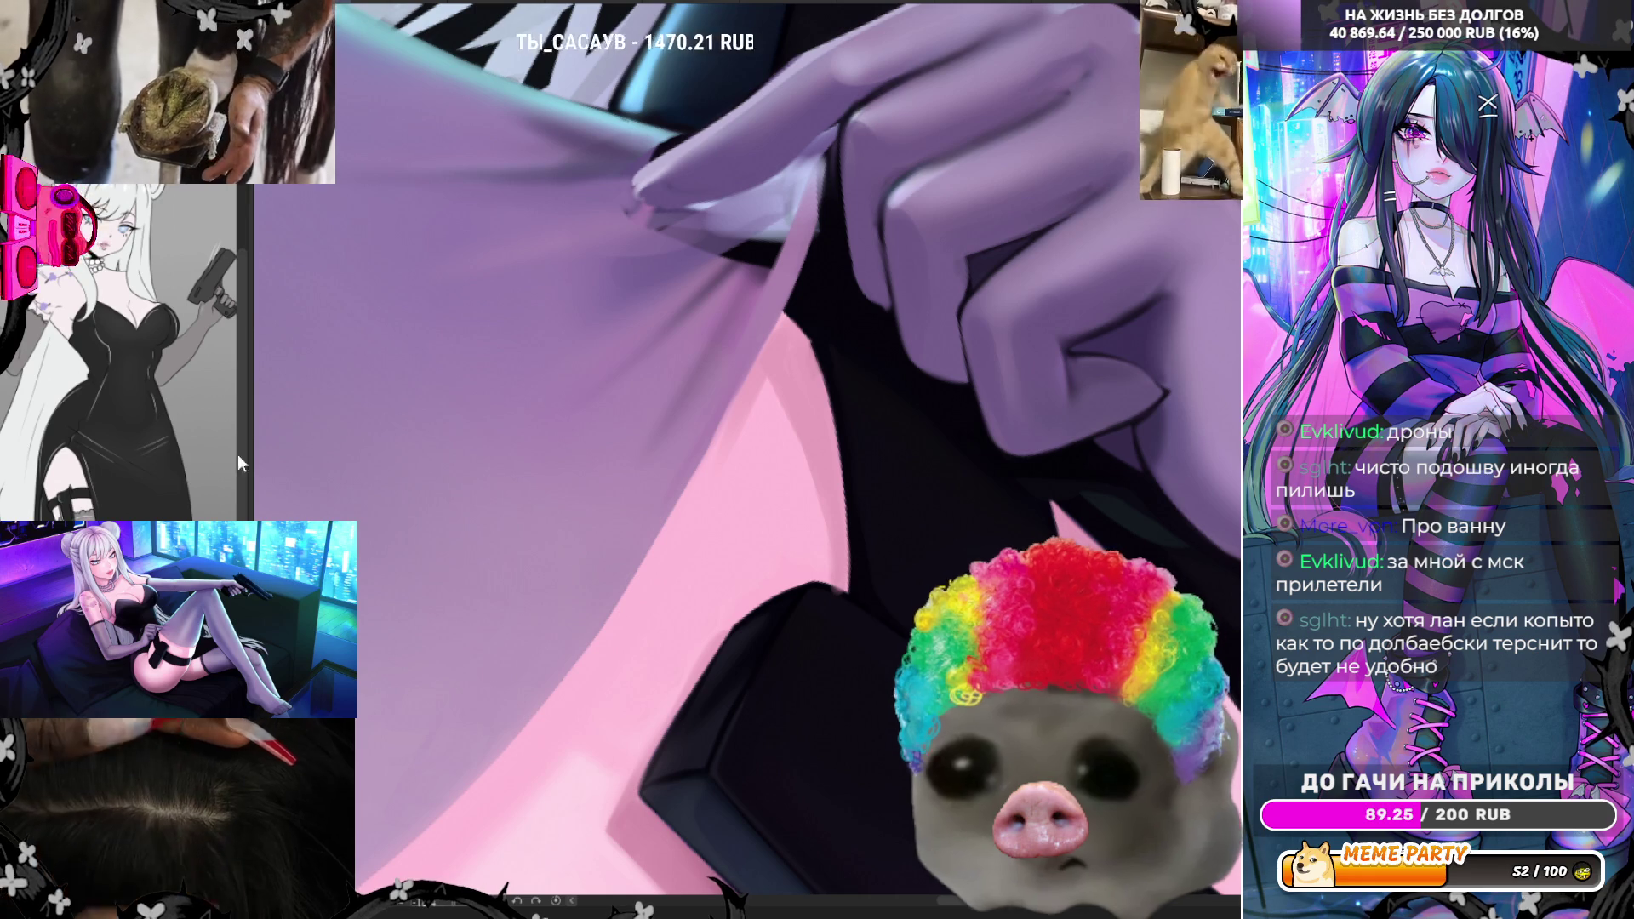
pyautogui.moveTo(507, 434); pyautogui.dragTo(561, 434)
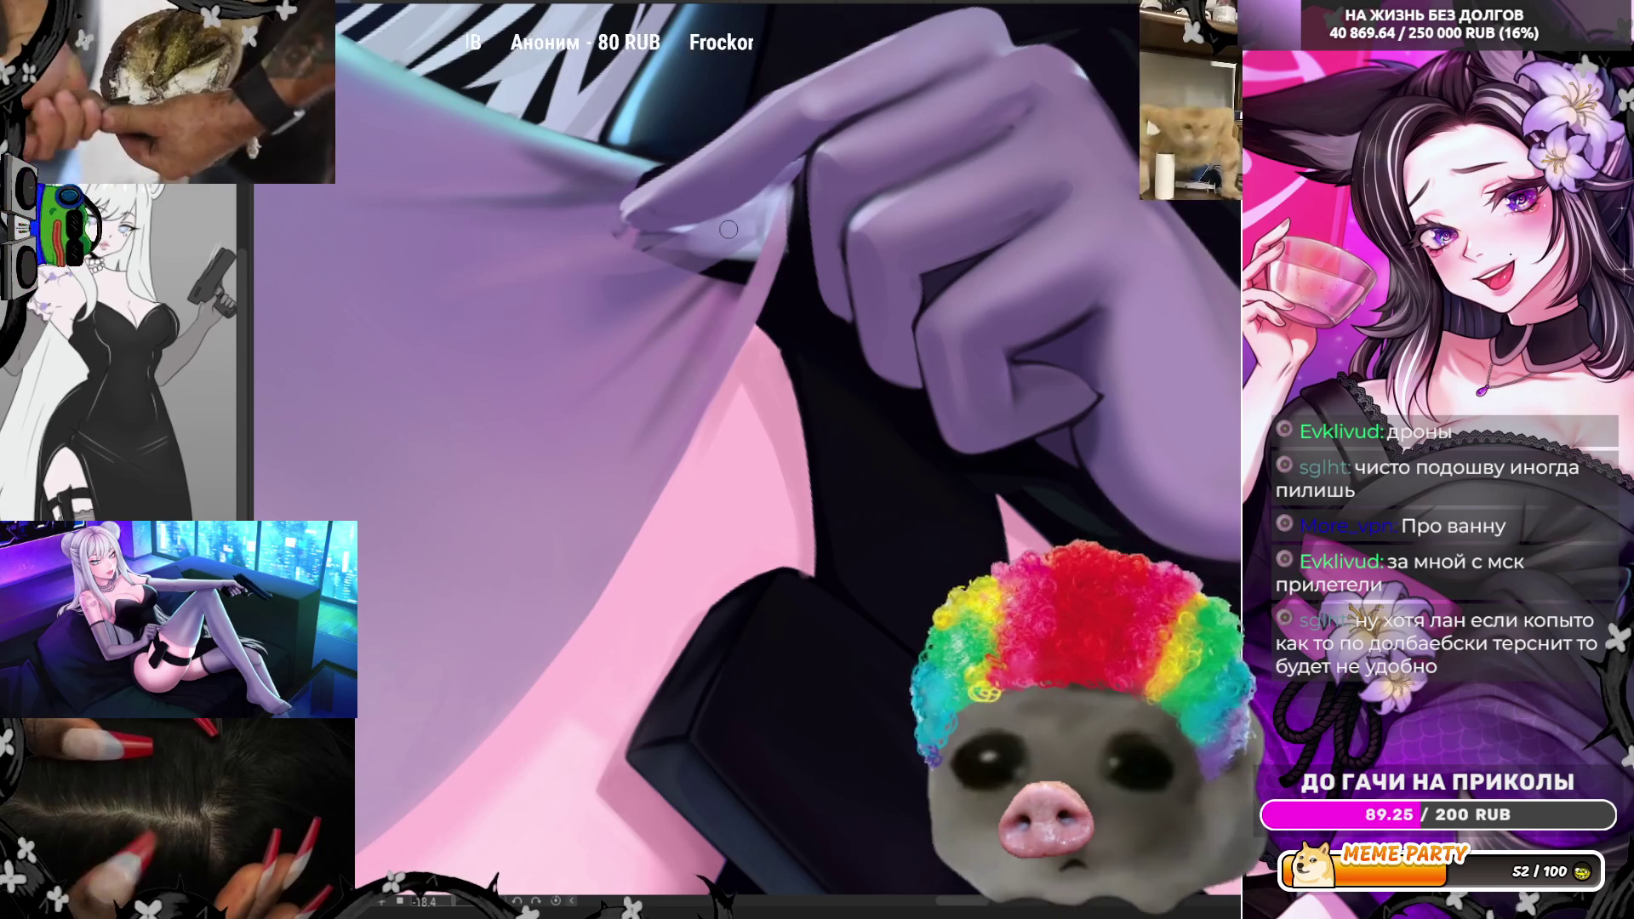
pyautogui.scroll(-1, 725, 261)
pyautogui.scroll(-1, 725, 261)
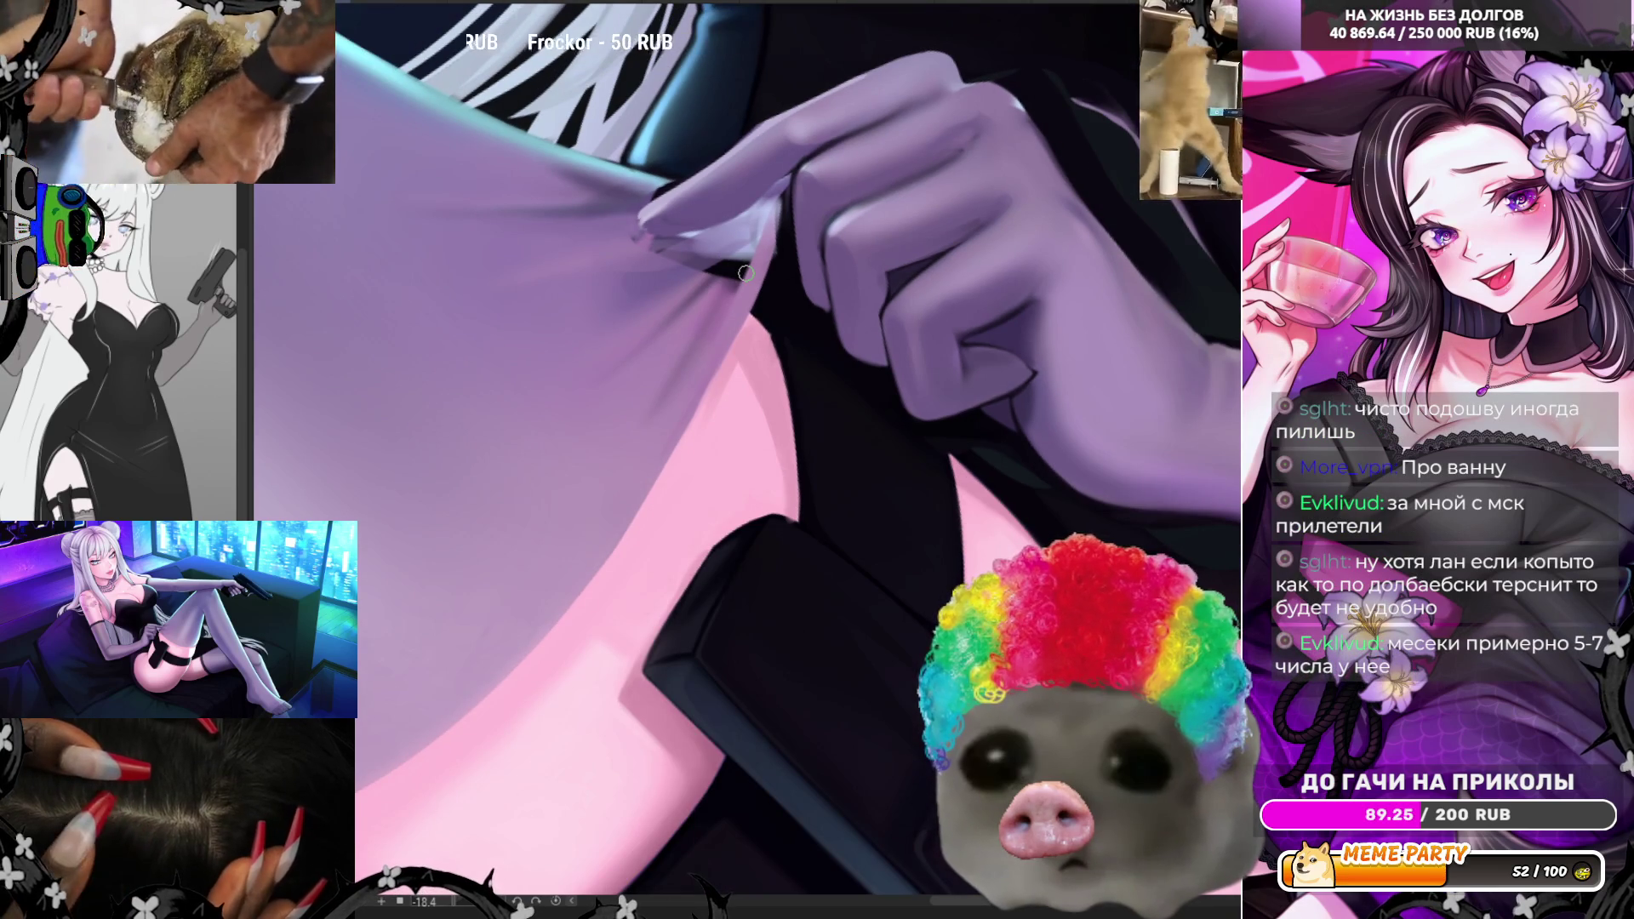
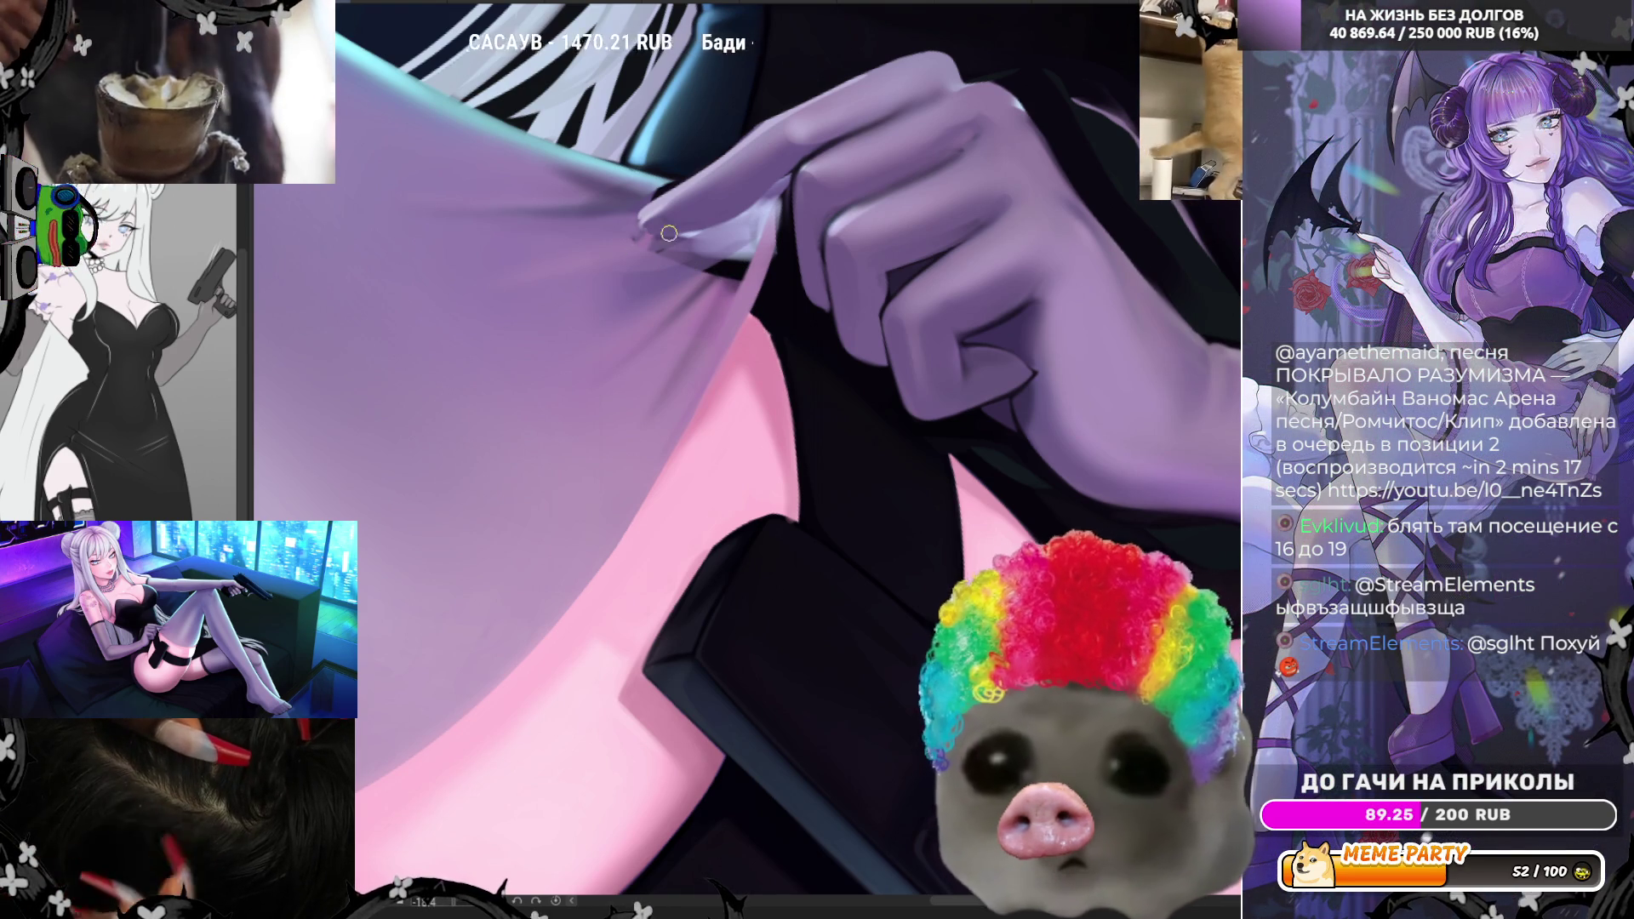
# - Shade the cloth fold by the fingertip, then sample sleeve colours and paint a light highlight
pyautogui.moveTo(645, 238); pyautogui.dragTo(685, 274)
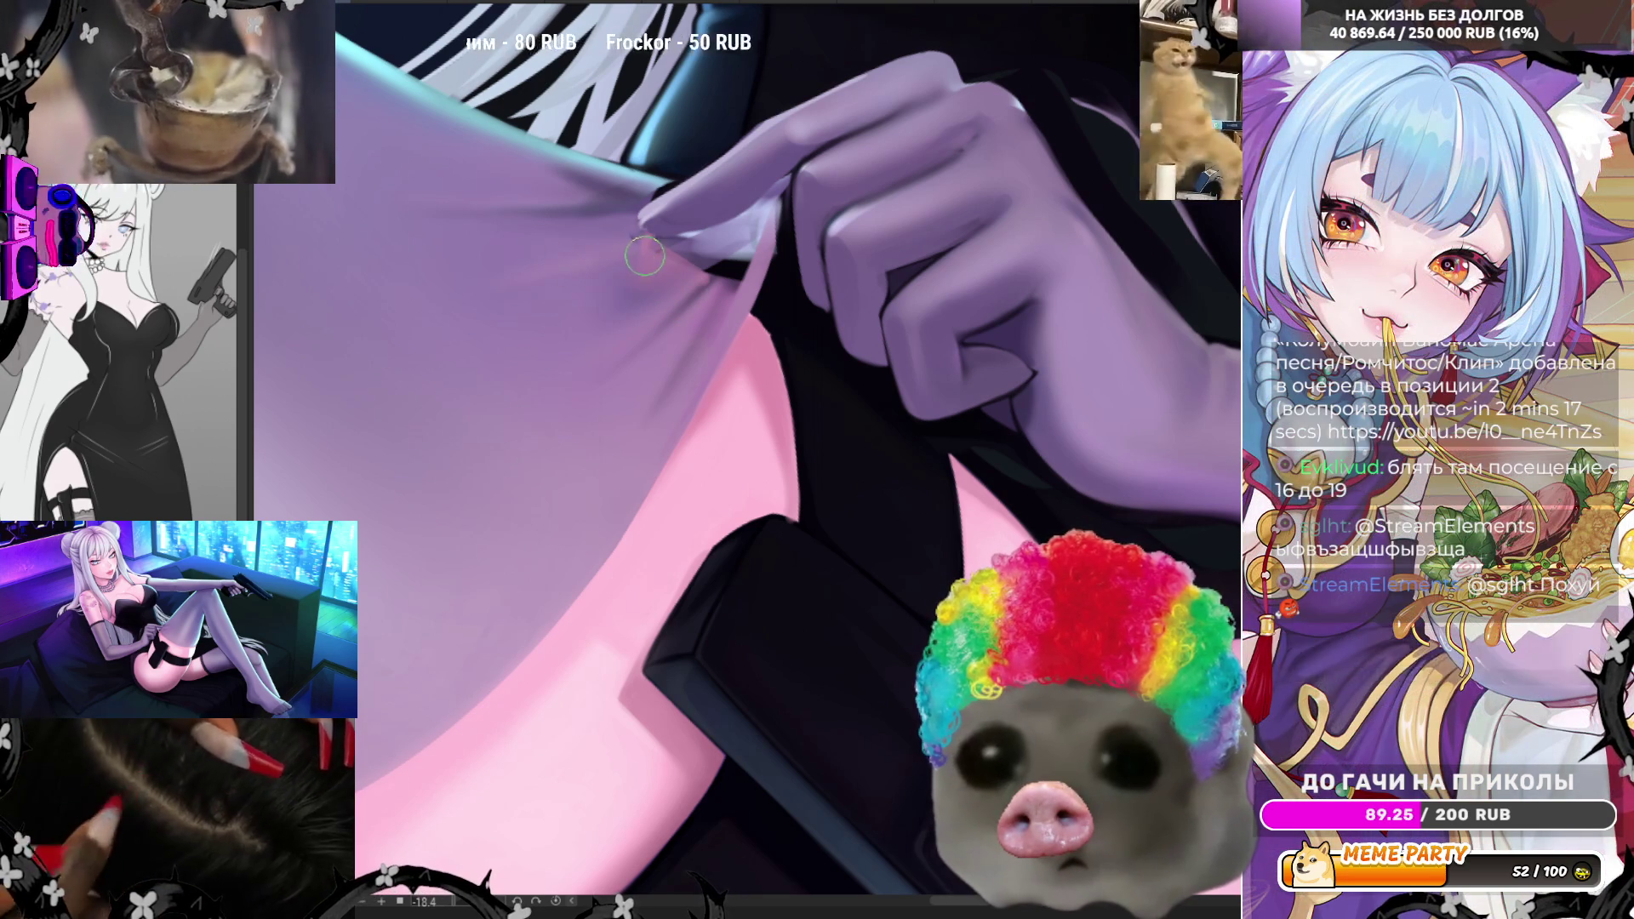
pyautogui.moveTo(653, 256); pyautogui.dragTo(704, 299)
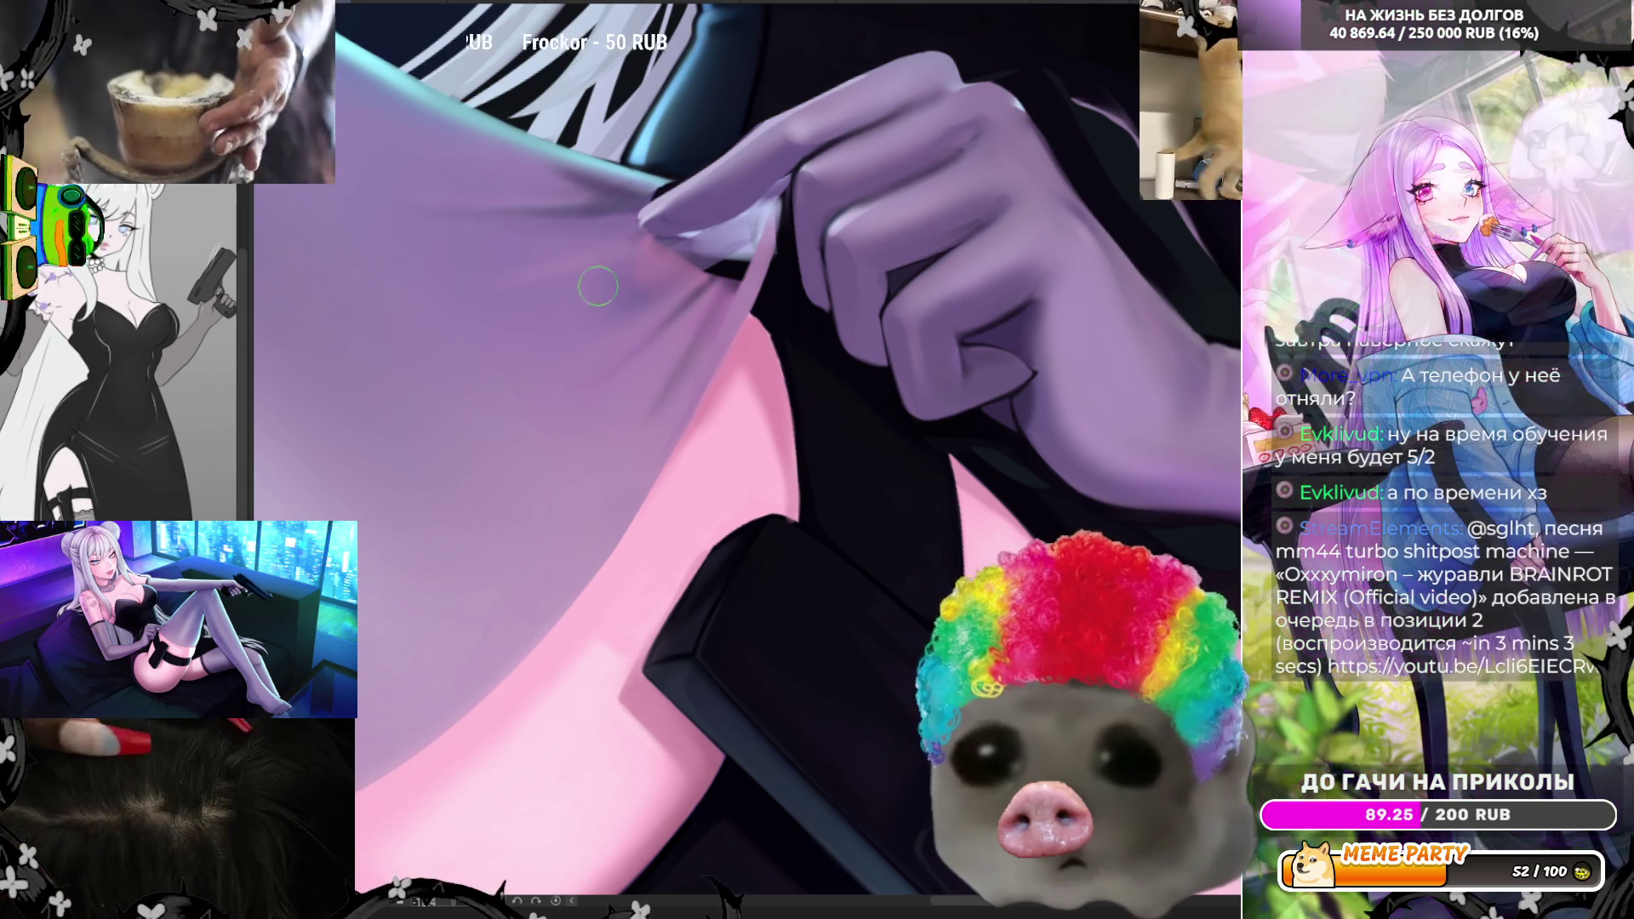
pyautogui.keyDown('alt'); pyautogui.click(716, 247); pyautogui.keyUp('alt')
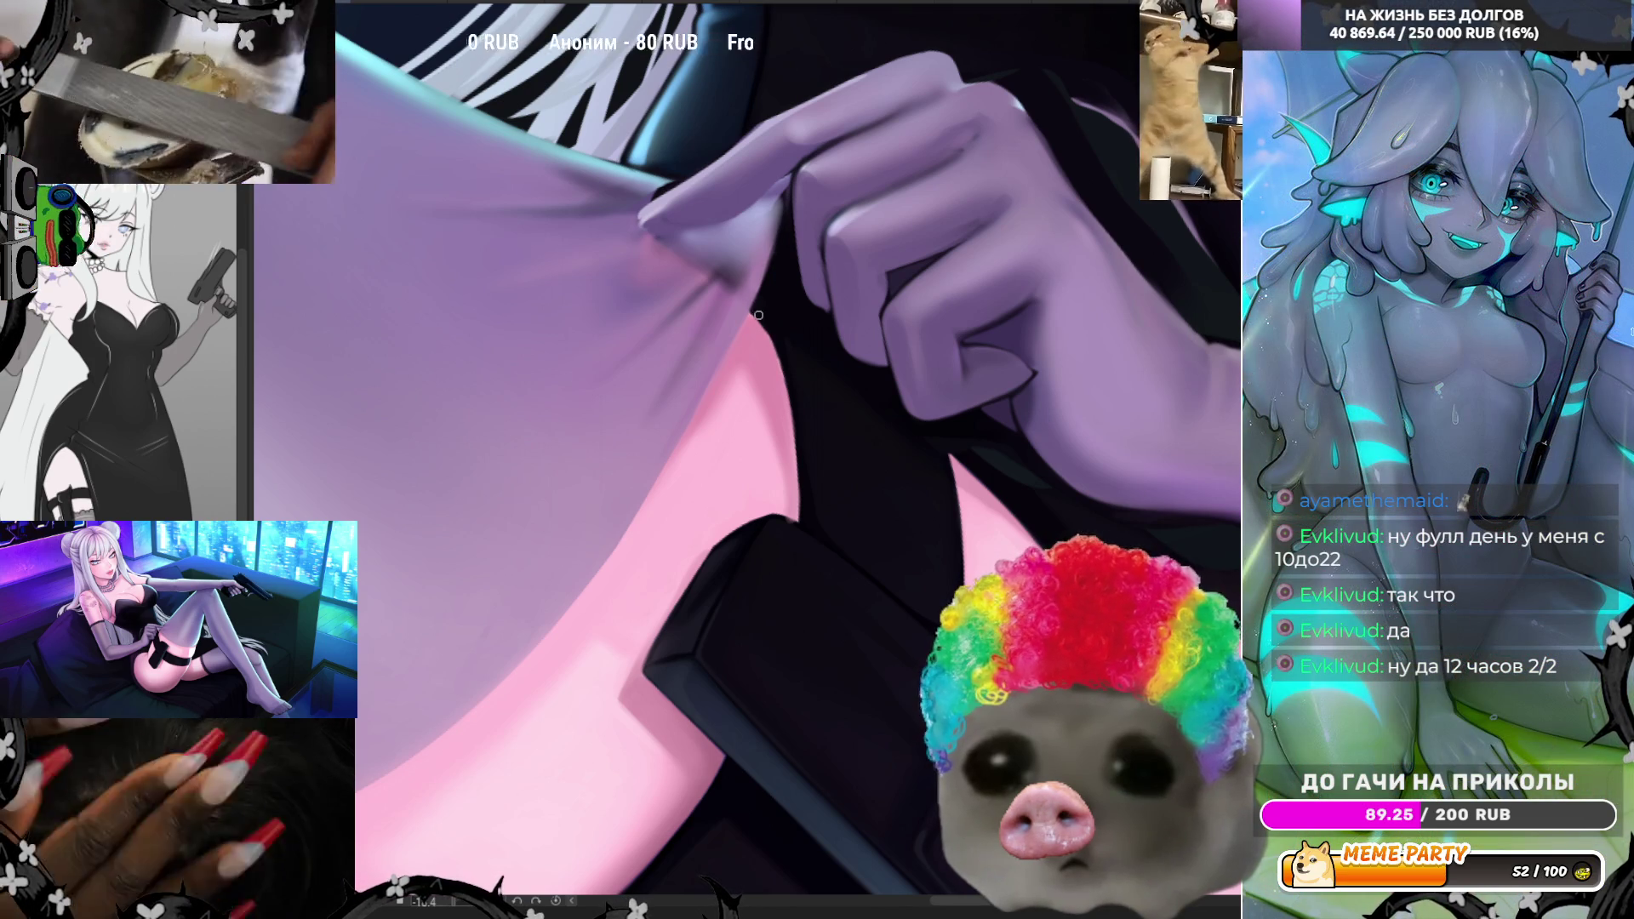
pyautogui.keyDown('ctrl'); pyautogui.click(797, 503); pyautogui.keyUp('ctrl')
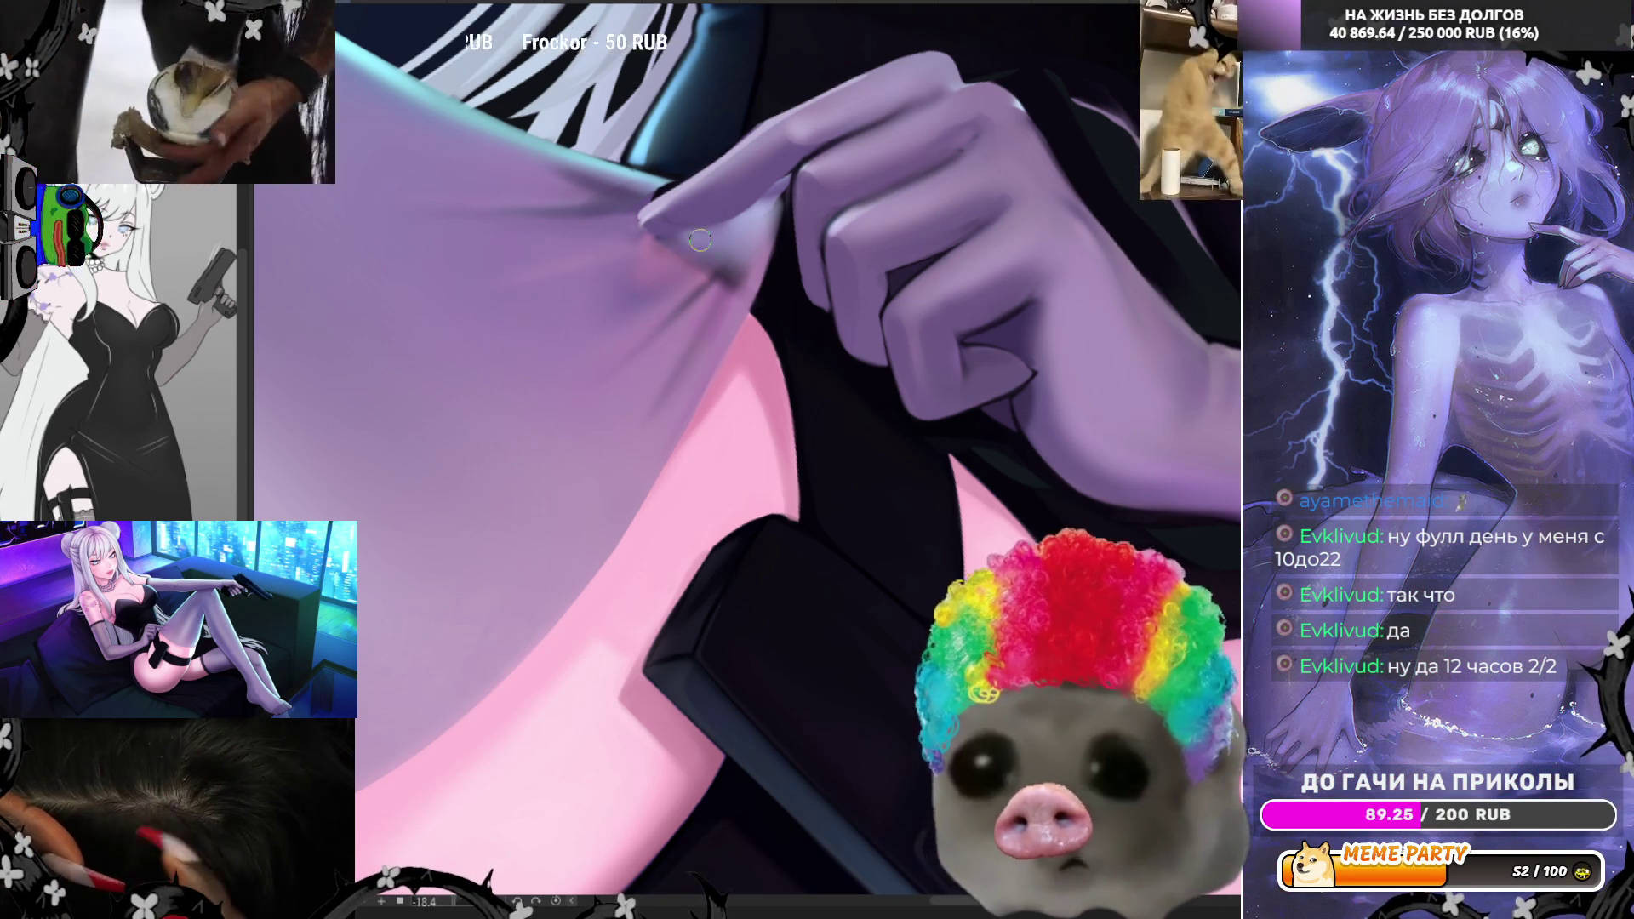
pyautogui.moveTo(676, 241); pyautogui.dragTo(744, 283)
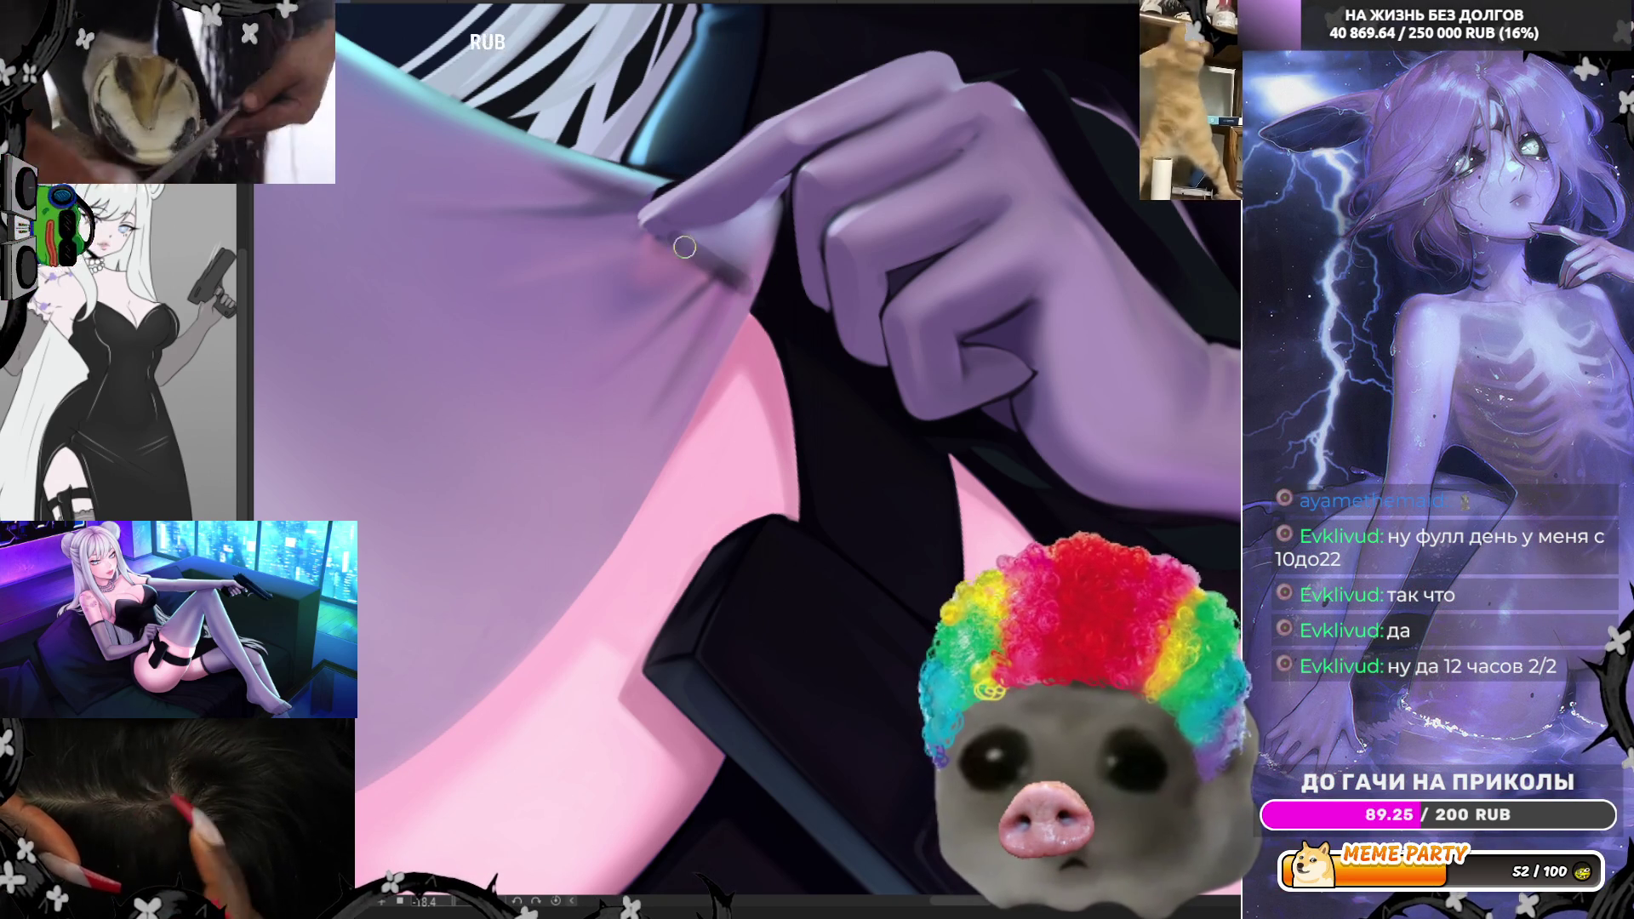
pyautogui.scroll(-5, 762, 264)
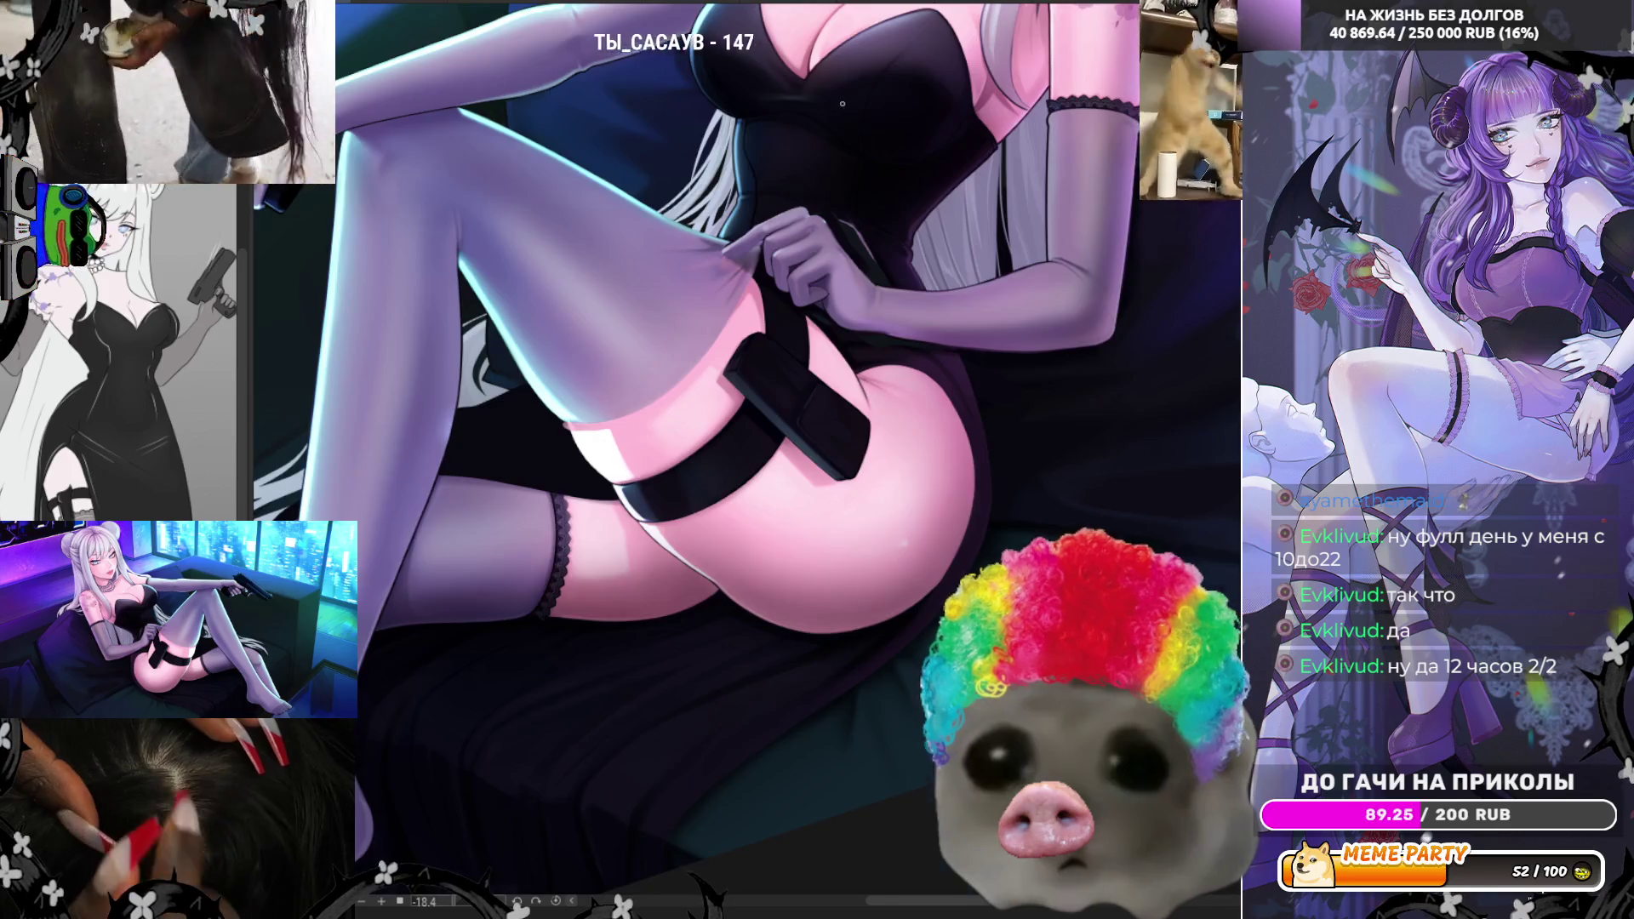
# - Zoom in on the gloved fist and rotate the canvas view to about 117°
pyautogui.scroll(3, 839, 138)
pyautogui.scroll(2, 839, 139)
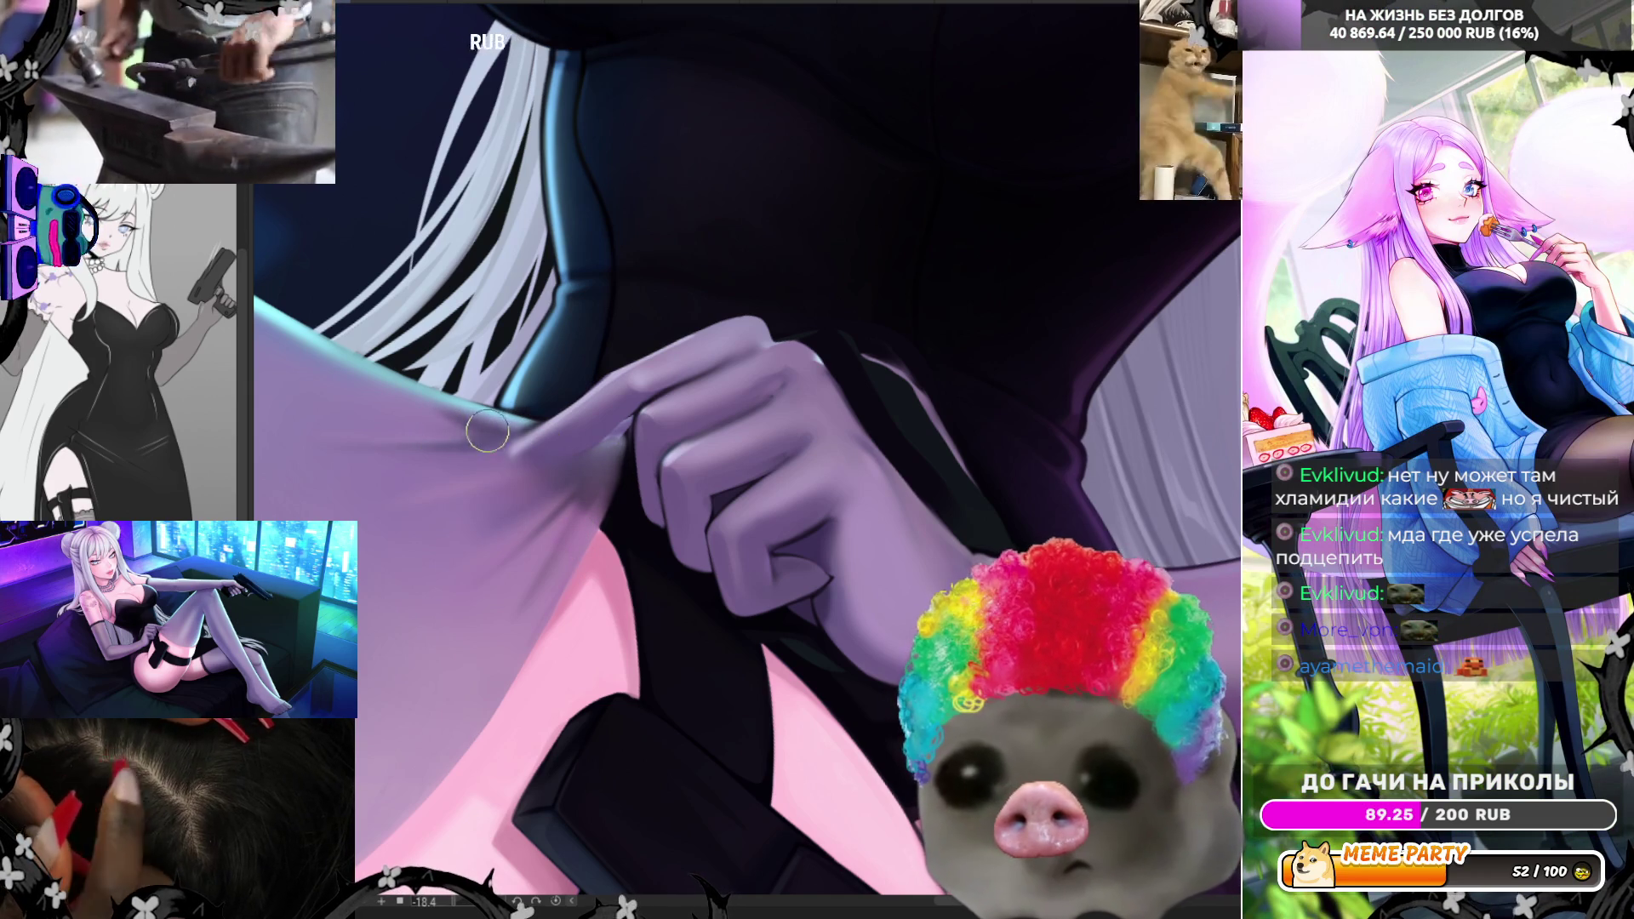
pyautogui.moveTo(475, 431)
pyautogui.mouseDown()
pyautogui.moveTo(527, 281)
pyautogui.moveTo(732, 205)
pyautogui.moveTo(685, 211)
pyautogui.mouseUp()
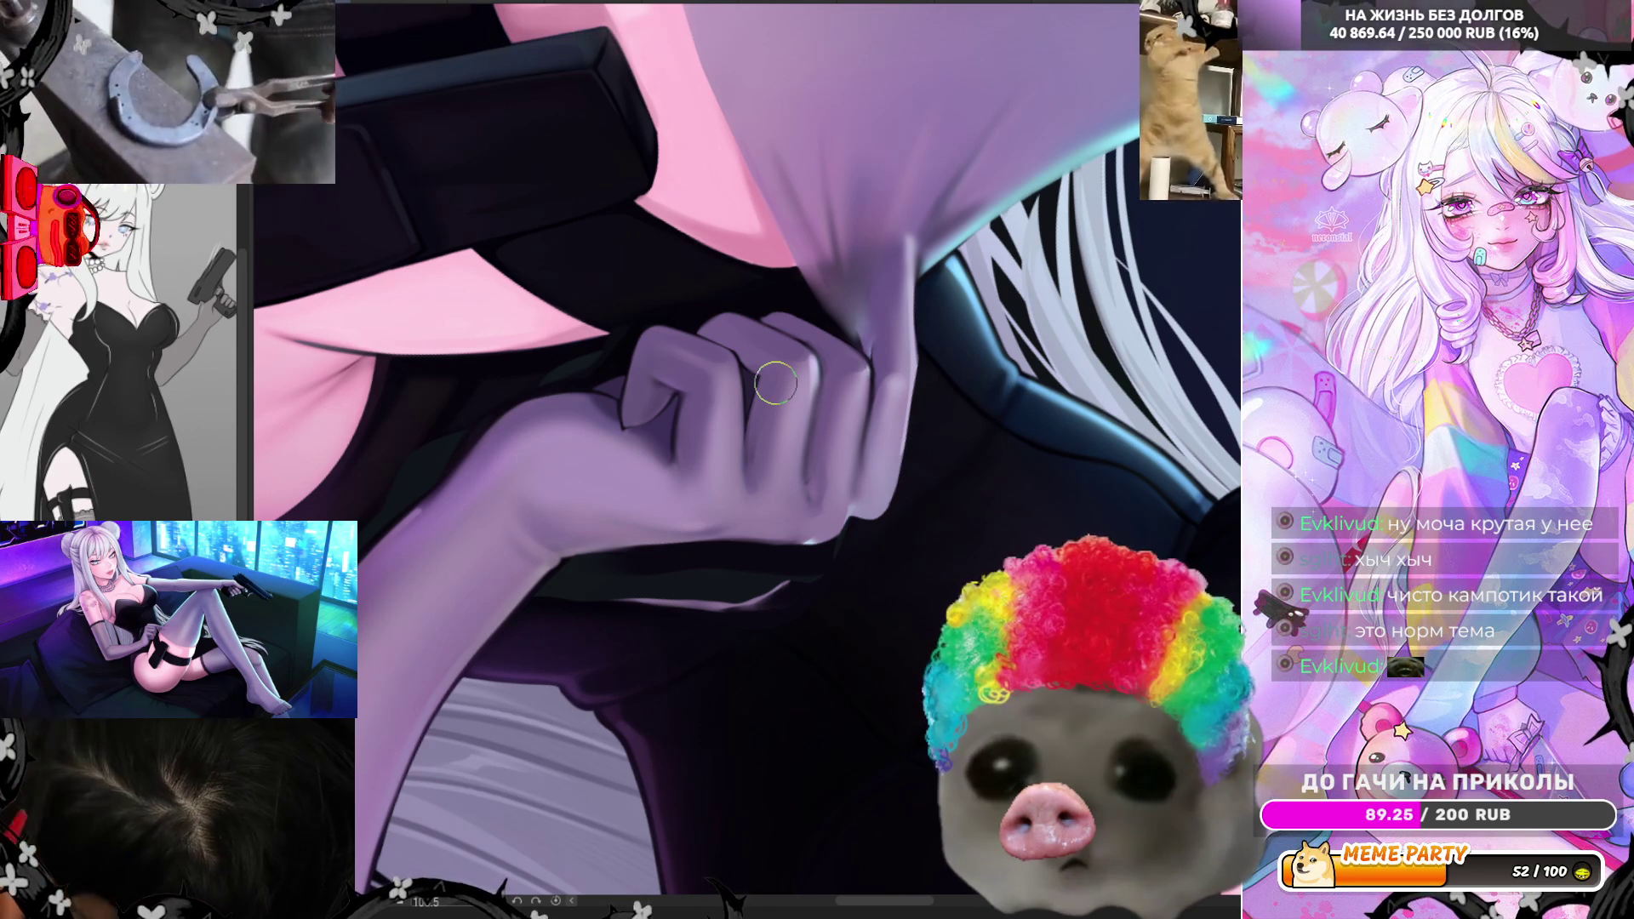
pyautogui.scroll(3, 775, 384)
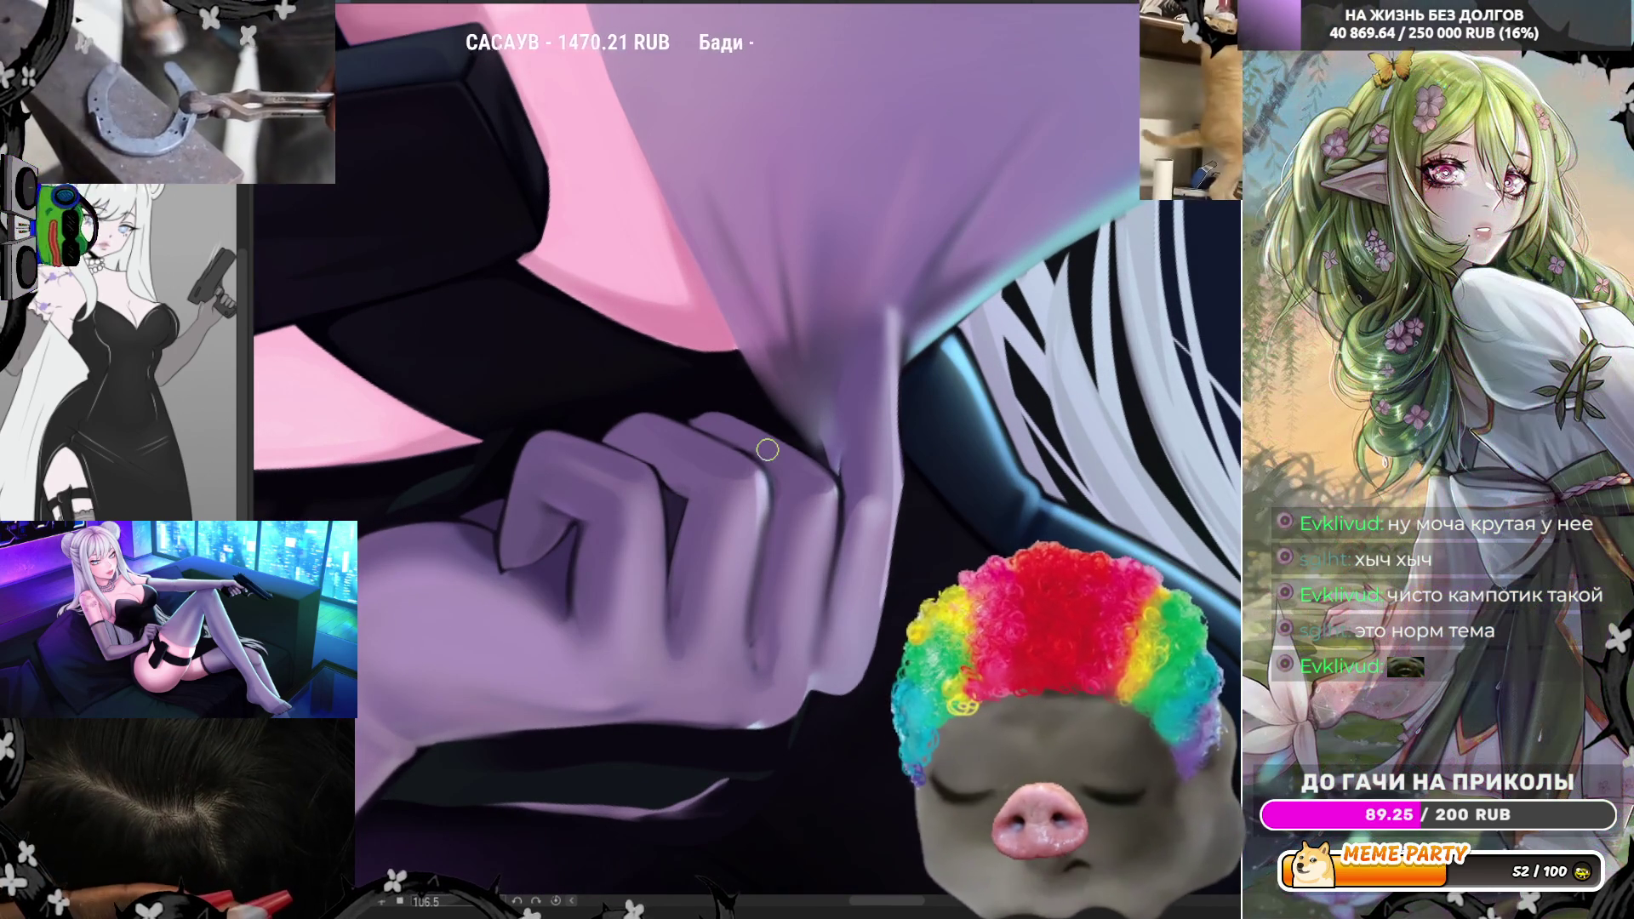
# - Blend soft grey shading back and forth across the fabric crease above the fist
pyautogui.moveTo(815, 430)
pyautogui.mouseDown()
pyautogui.moveTo(833, 452)
pyautogui.moveTo(758, 375)
pyautogui.mouseUp()
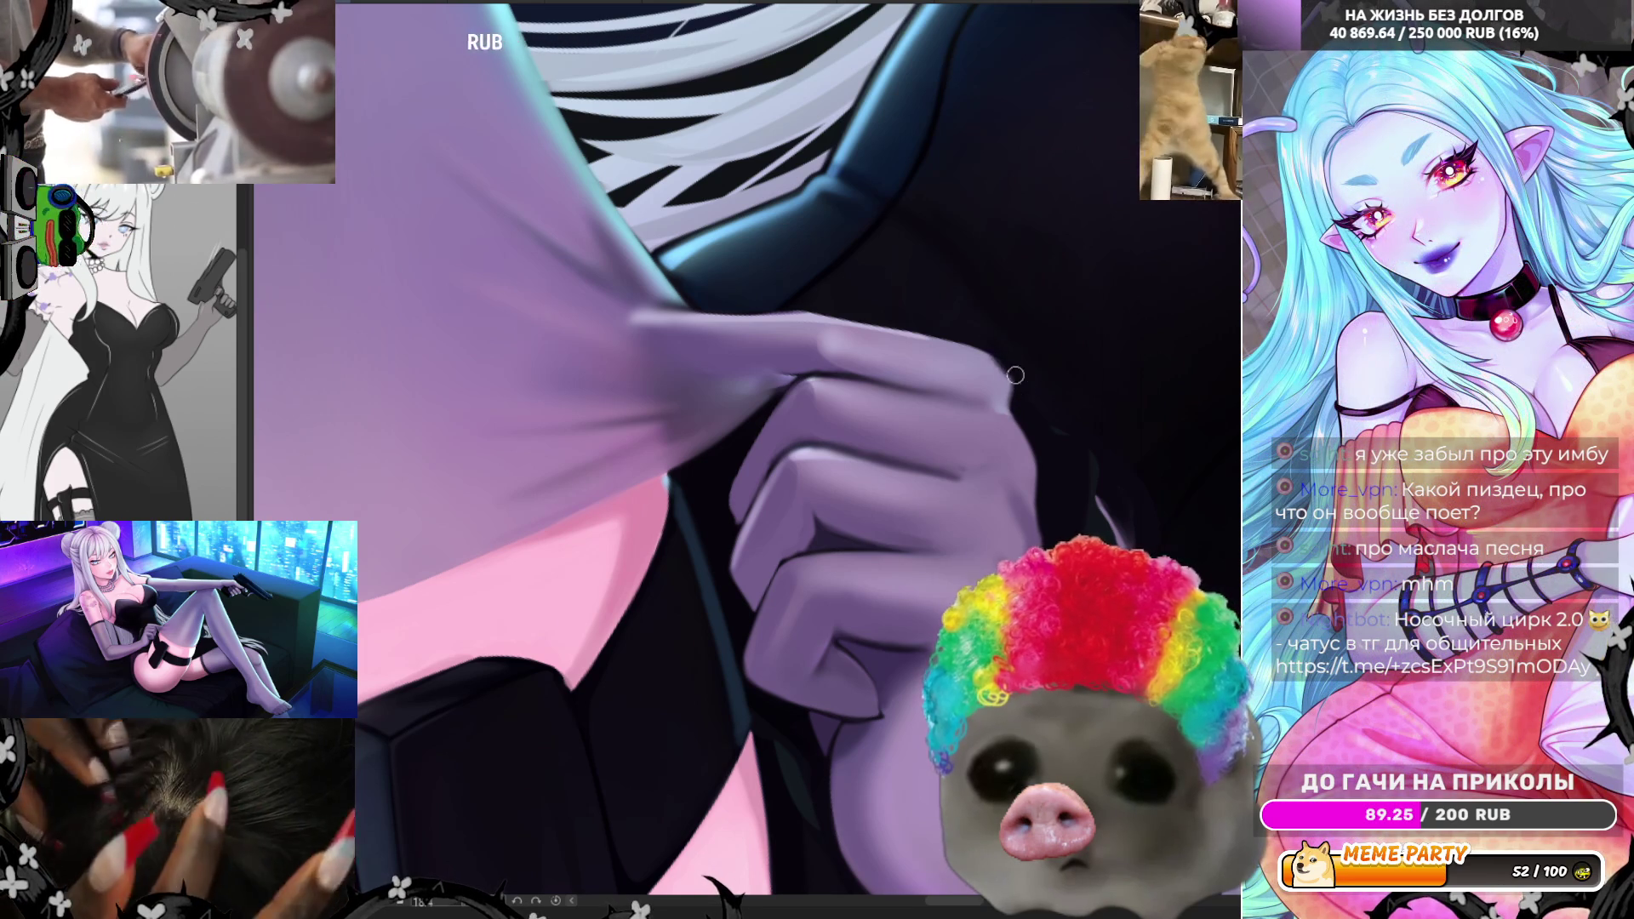
# - Reset the canvas rotation, darken the gloved finger's edges and outline the fingertip with thin dark strokes
pyautogui.click(551, 903)
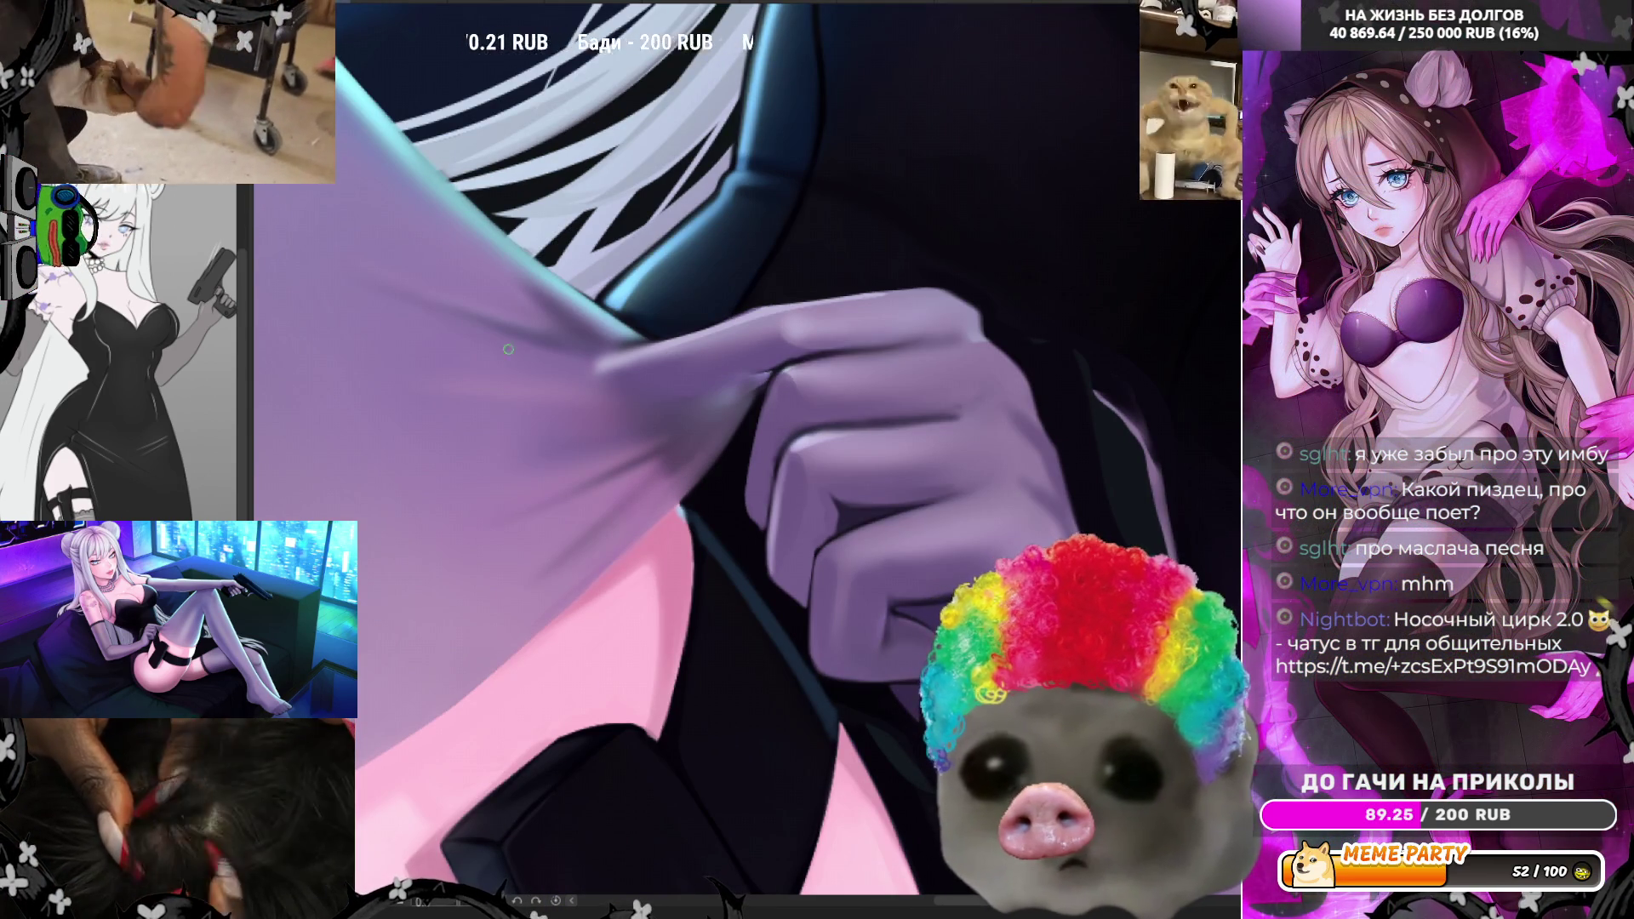
pyautogui.moveTo(568, 364)
pyautogui.mouseDown()
pyautogui.moveTo(651, 397)
pyautogui.moveTo(732, 400)
pyautogui.moveTo(694, 387)
pyautogui.mouseUp()
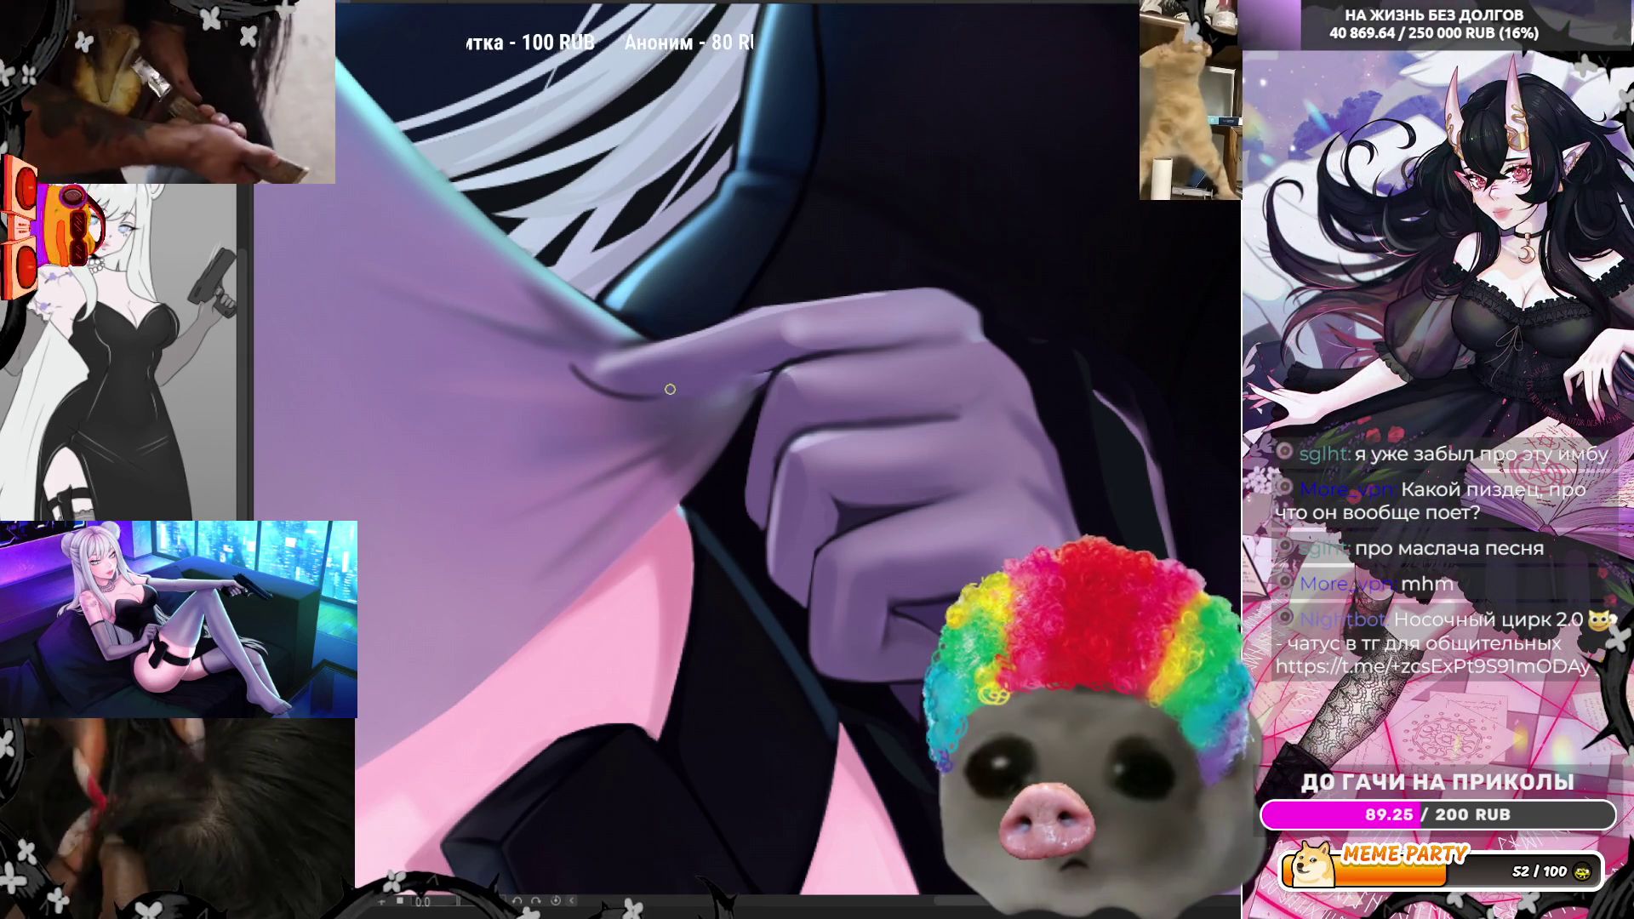
pyautogui.moveTo(575, 366); pyautogui.dragTo(651, 339)
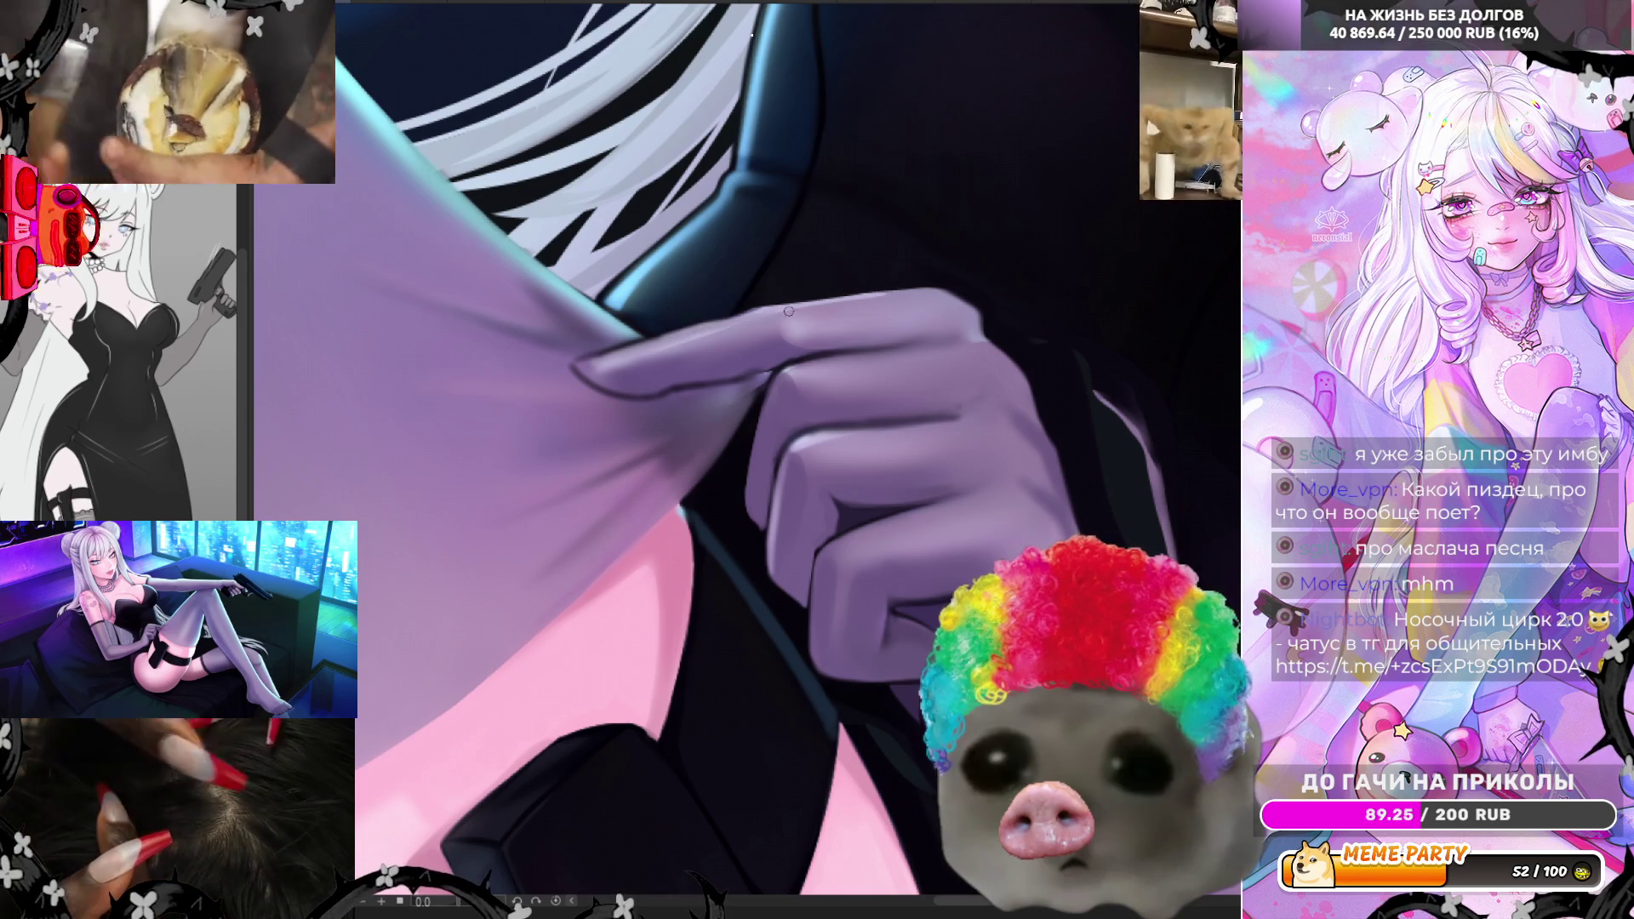
pyautogui.moveTo(523, 843); pyautogui.dragTo(497, 377)
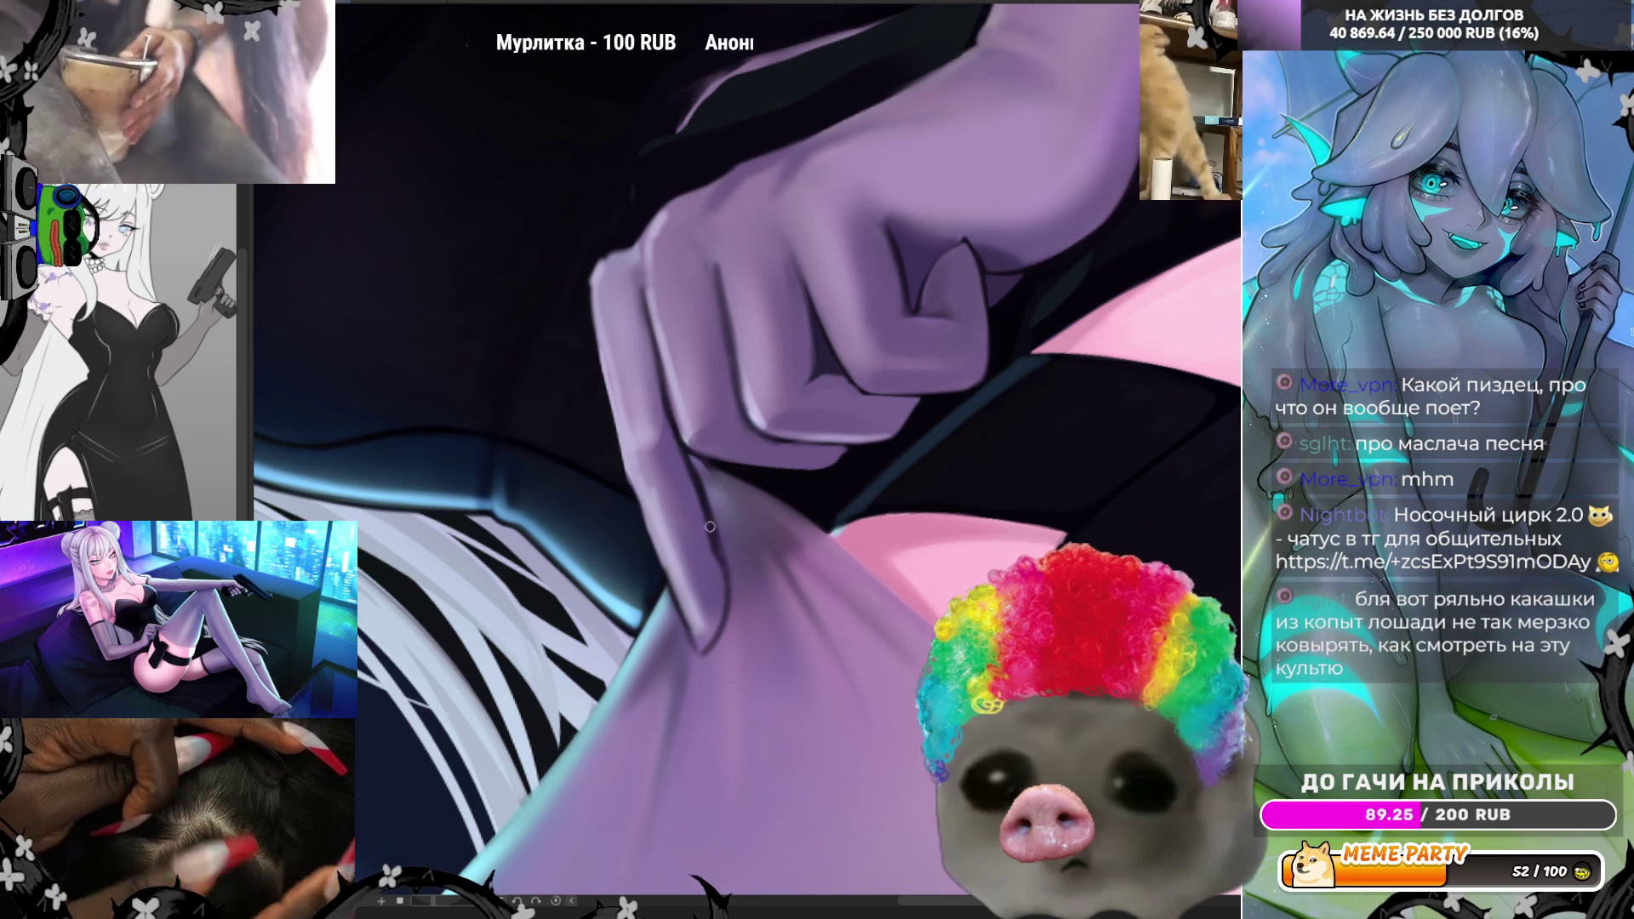
pyautogui.moveTo(737, 560); pyautogui.dragTo(732, 644)
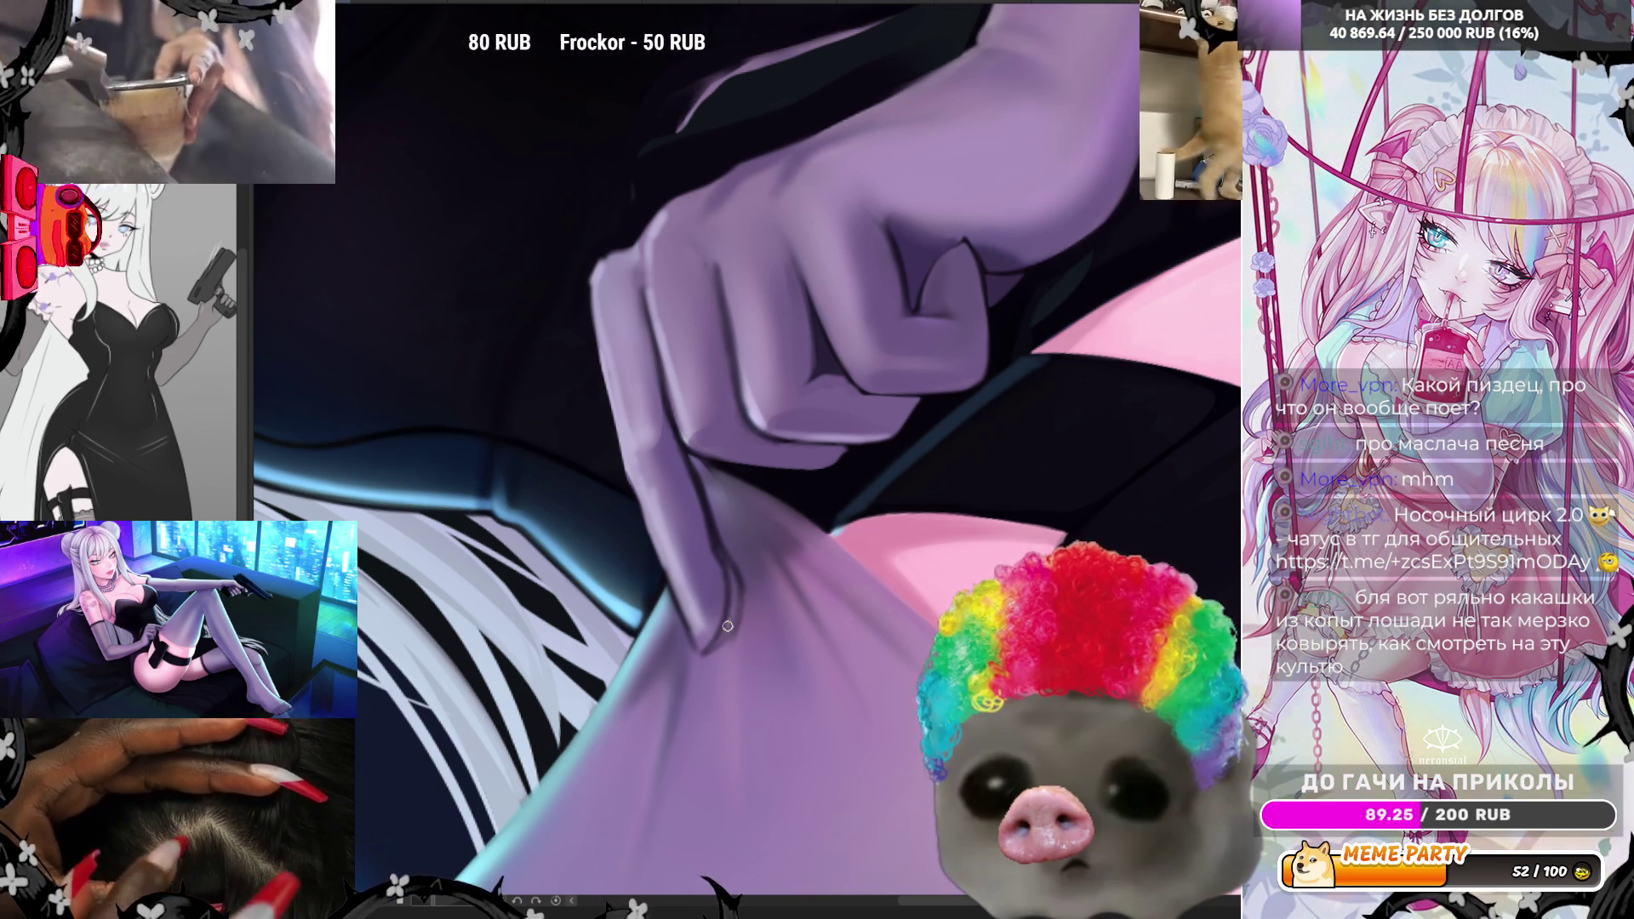
pyautogui.moveTo(735, 580); pyautogui.dragTo(731, 615)
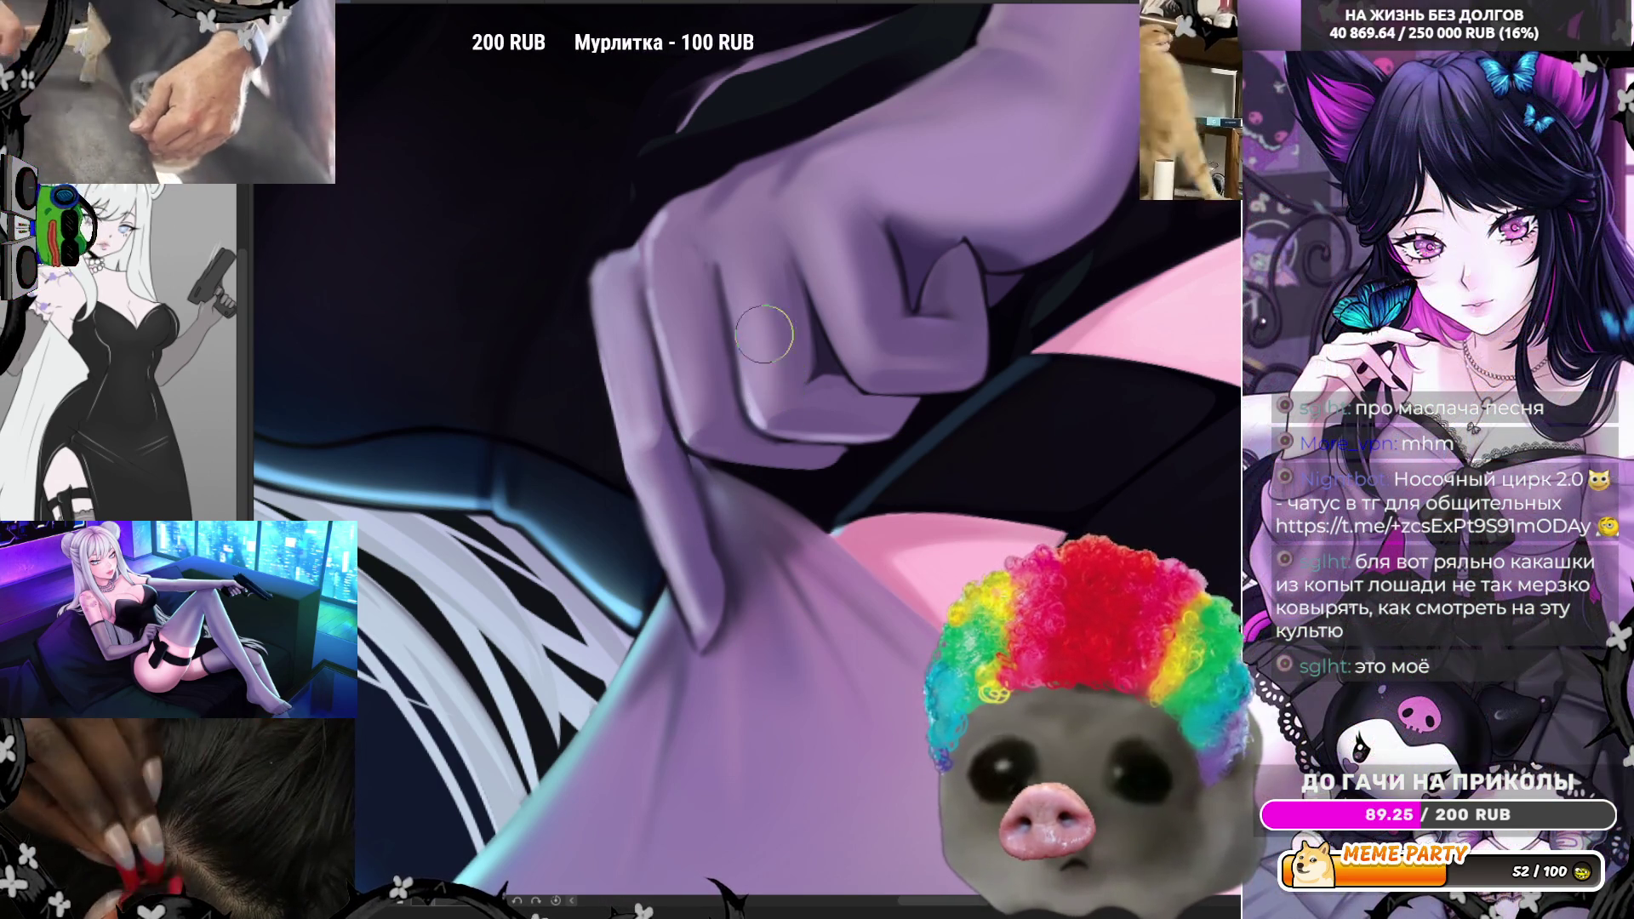
# - Zoom around the hand and turn the view so the arm lies more horizontal
pyautogui.scroll(-3, 766, 280)
pyautogui.scroll(-3, 840, 281)
pyautogui.scroll(6, 851, 213)
pyautogui.scroll(2, 853, 152)
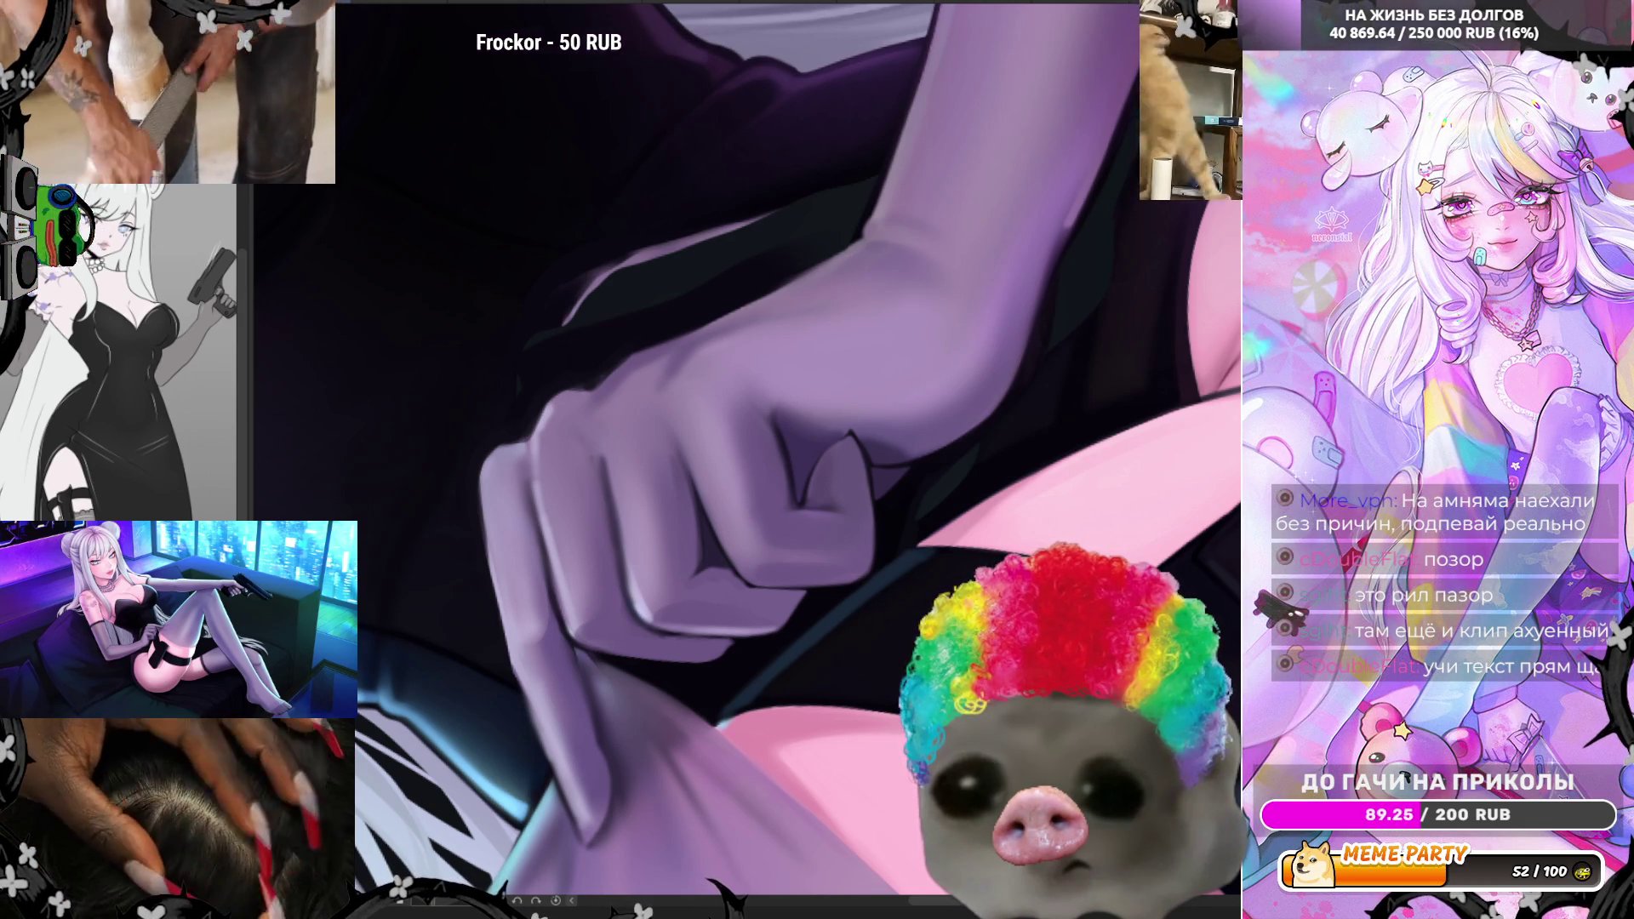
pyautogui.scroll(-1, 671, 474)
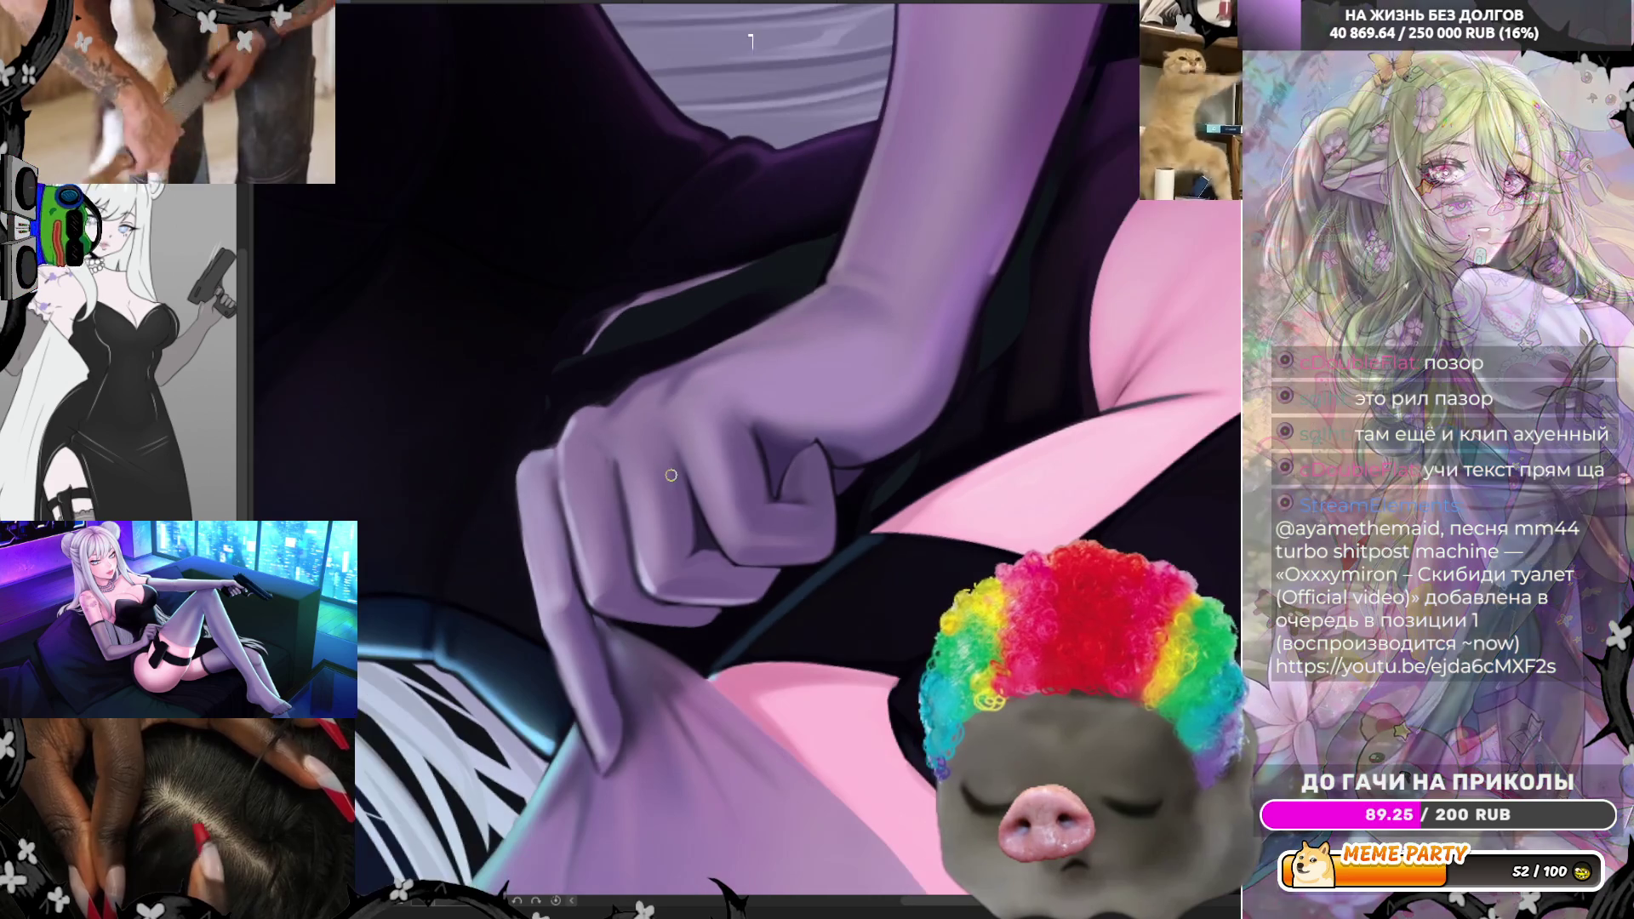
pyautogui.scroll(1, 697, 432)
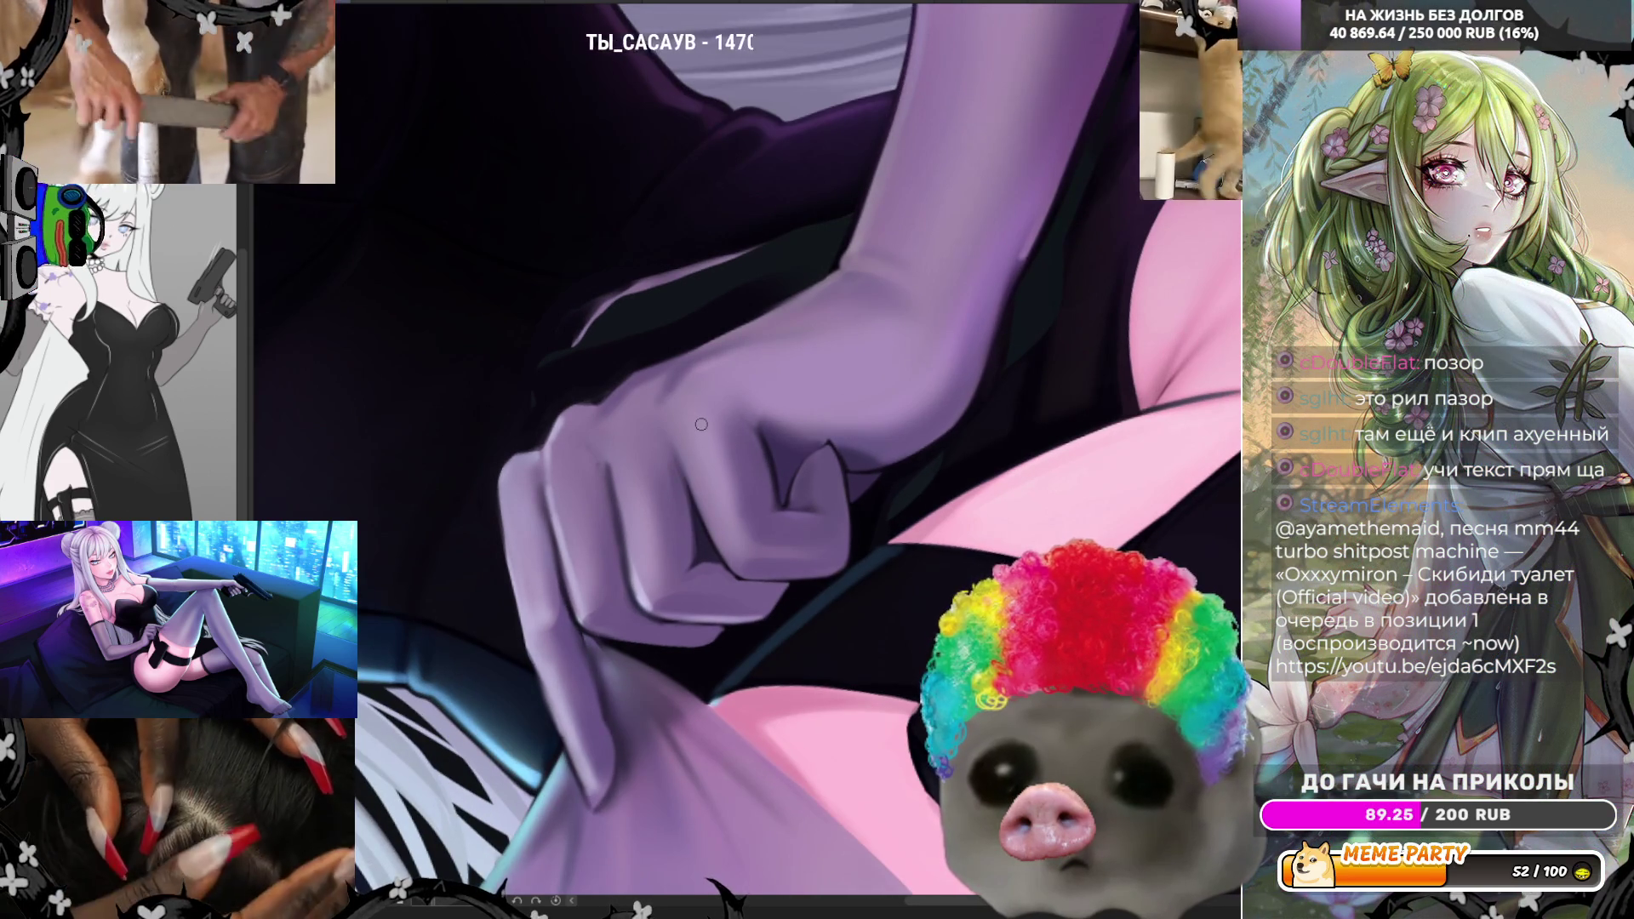
pyautogui.scroll(1, 701, 424)
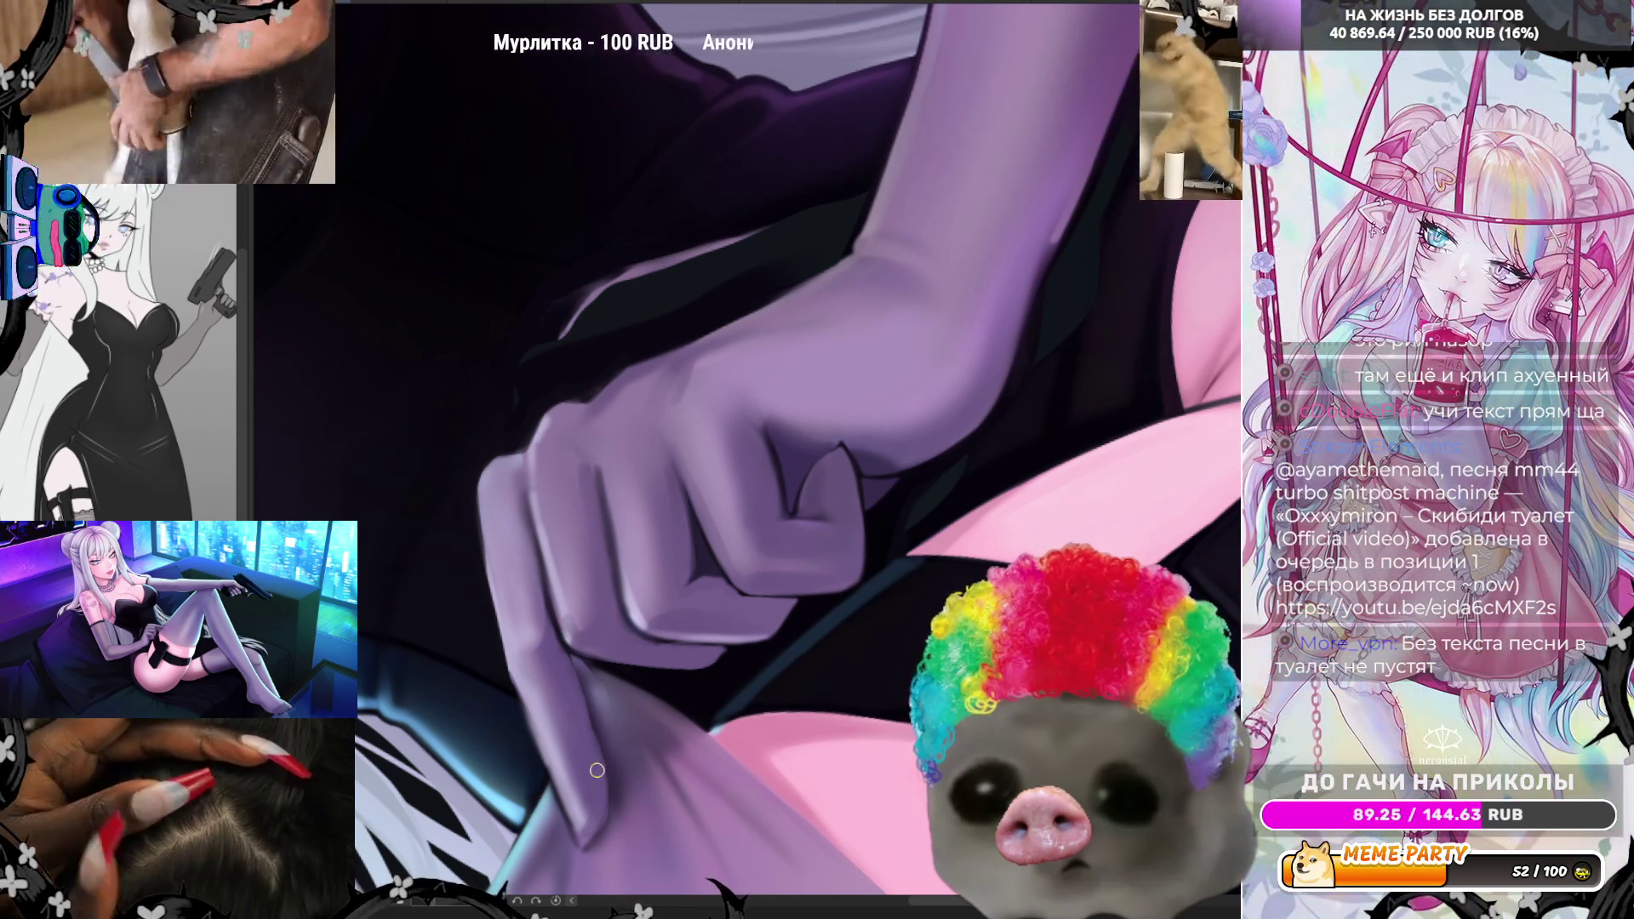
pyautogui.moveTo(1056, 598); pyautogui.dragTo(937, 393)
pyautogui.scroll(-5, 479, 486)
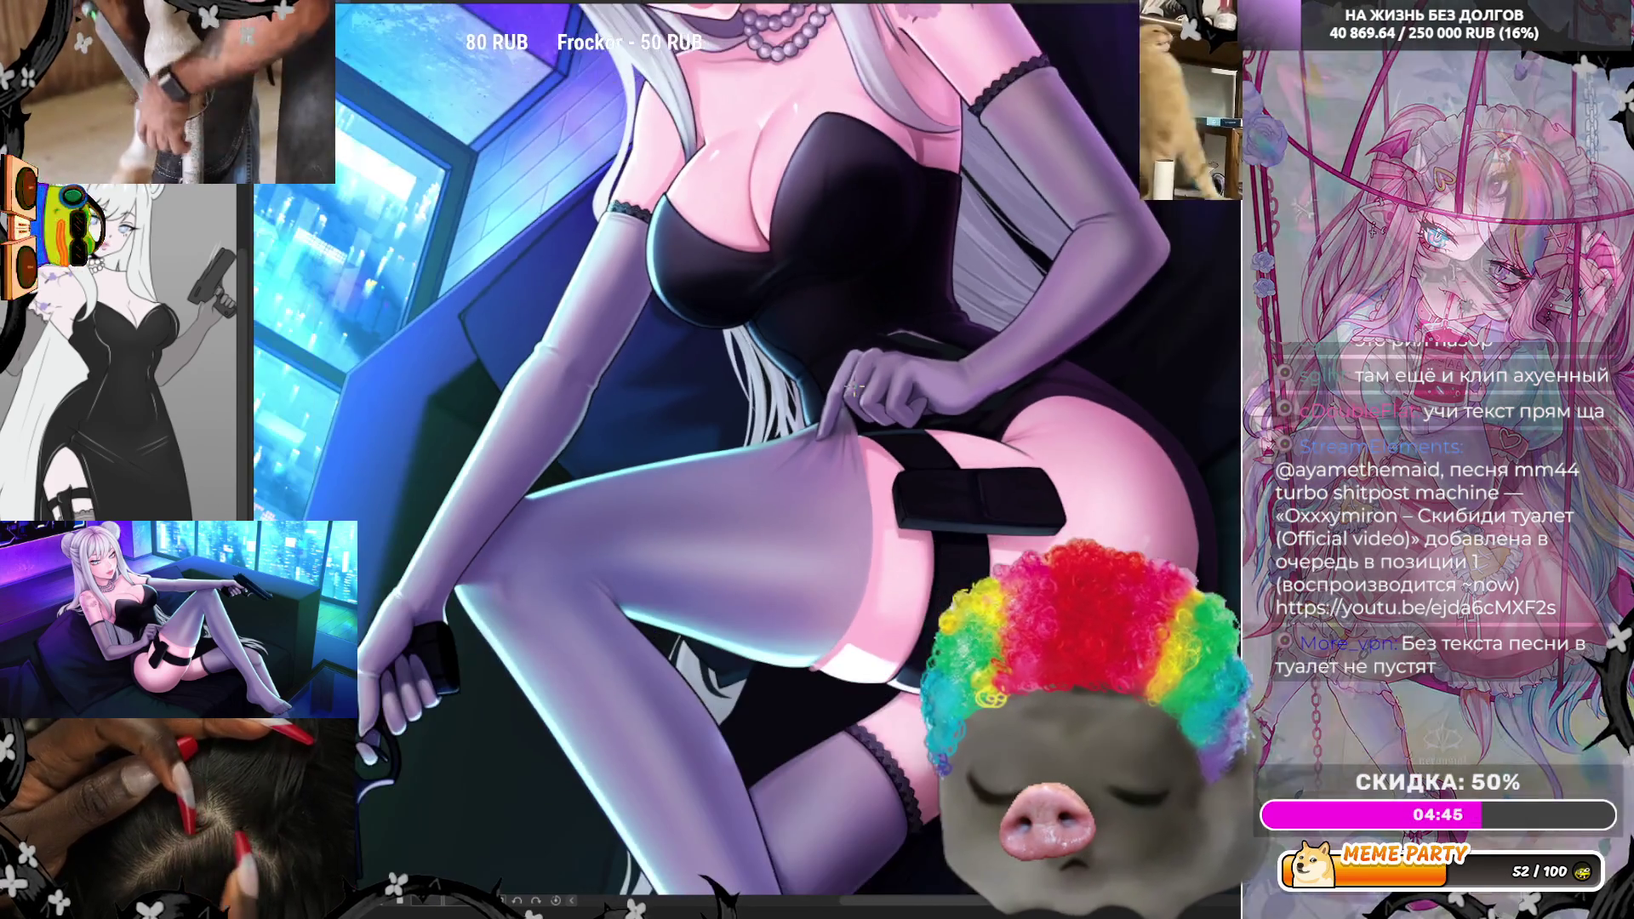
pyautogui.scroll(5, 479, 486)
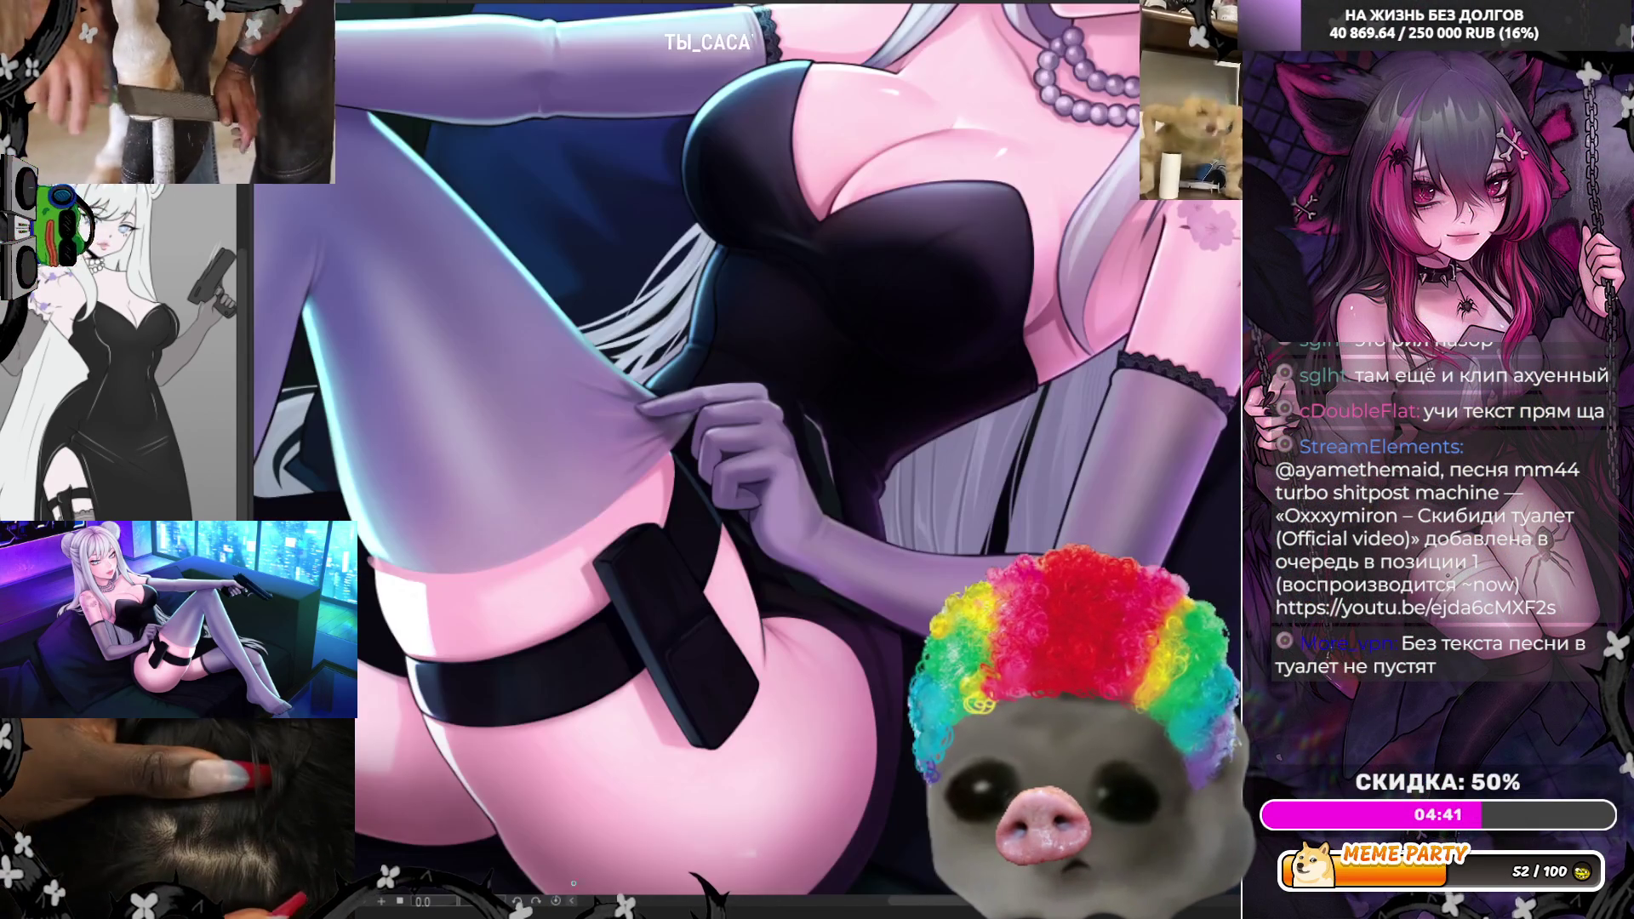
pyautogui.scroll(-5, 524, 586)
pyautogui.scroll(5, 524, 587)
pyautogui.scroll(1, 524, 587)
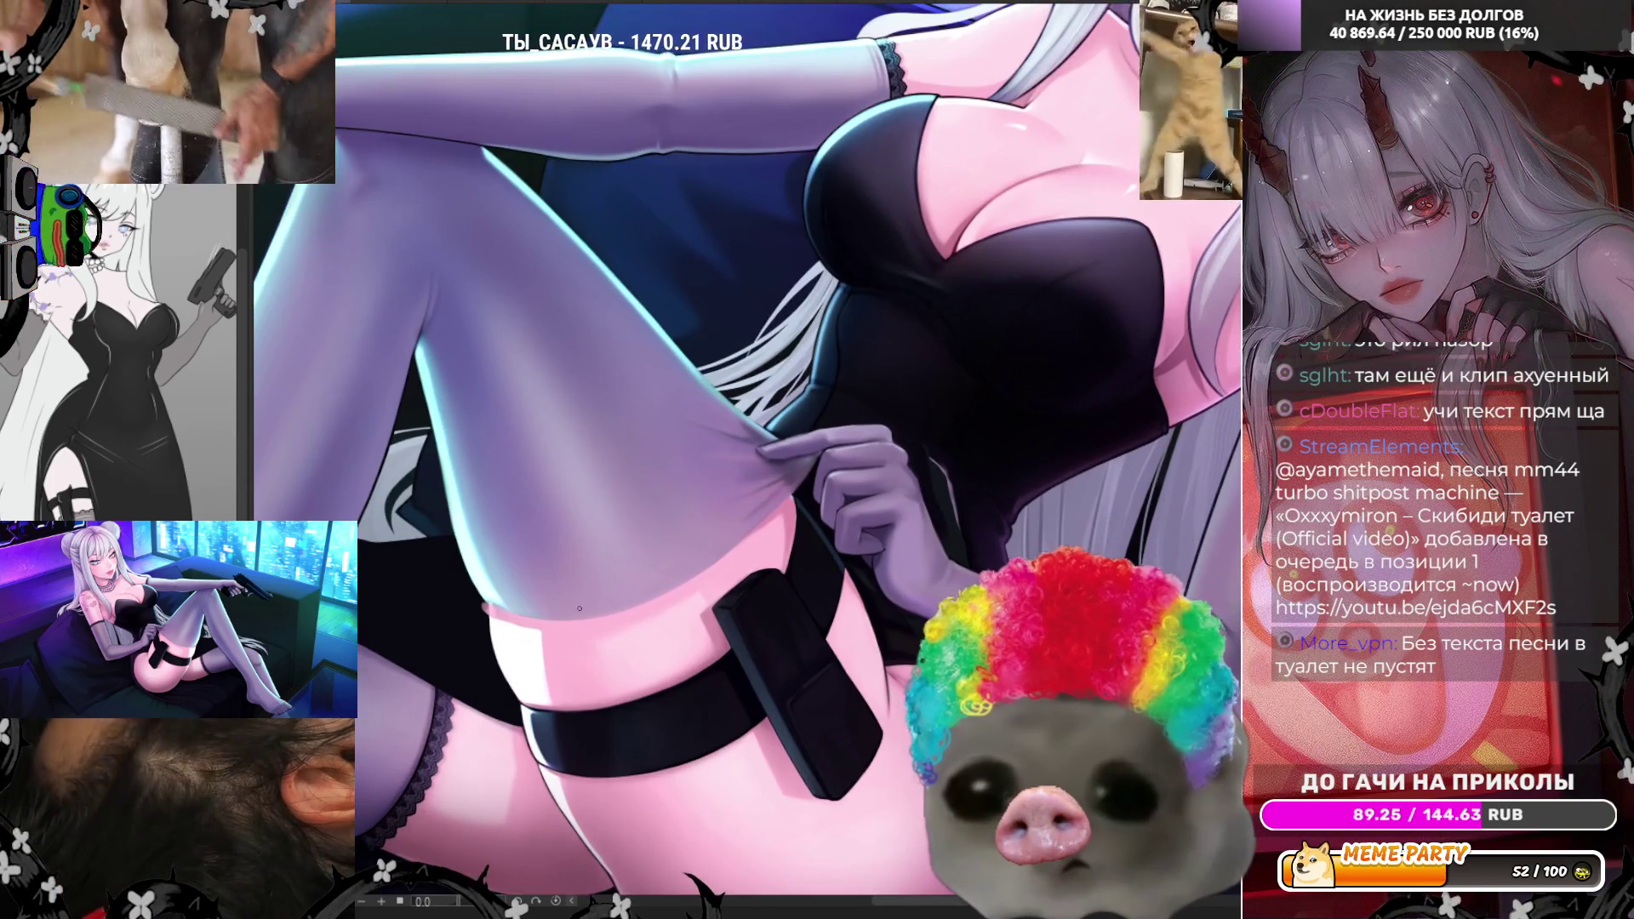
pyautogui.scroll(-5, 662, 488)
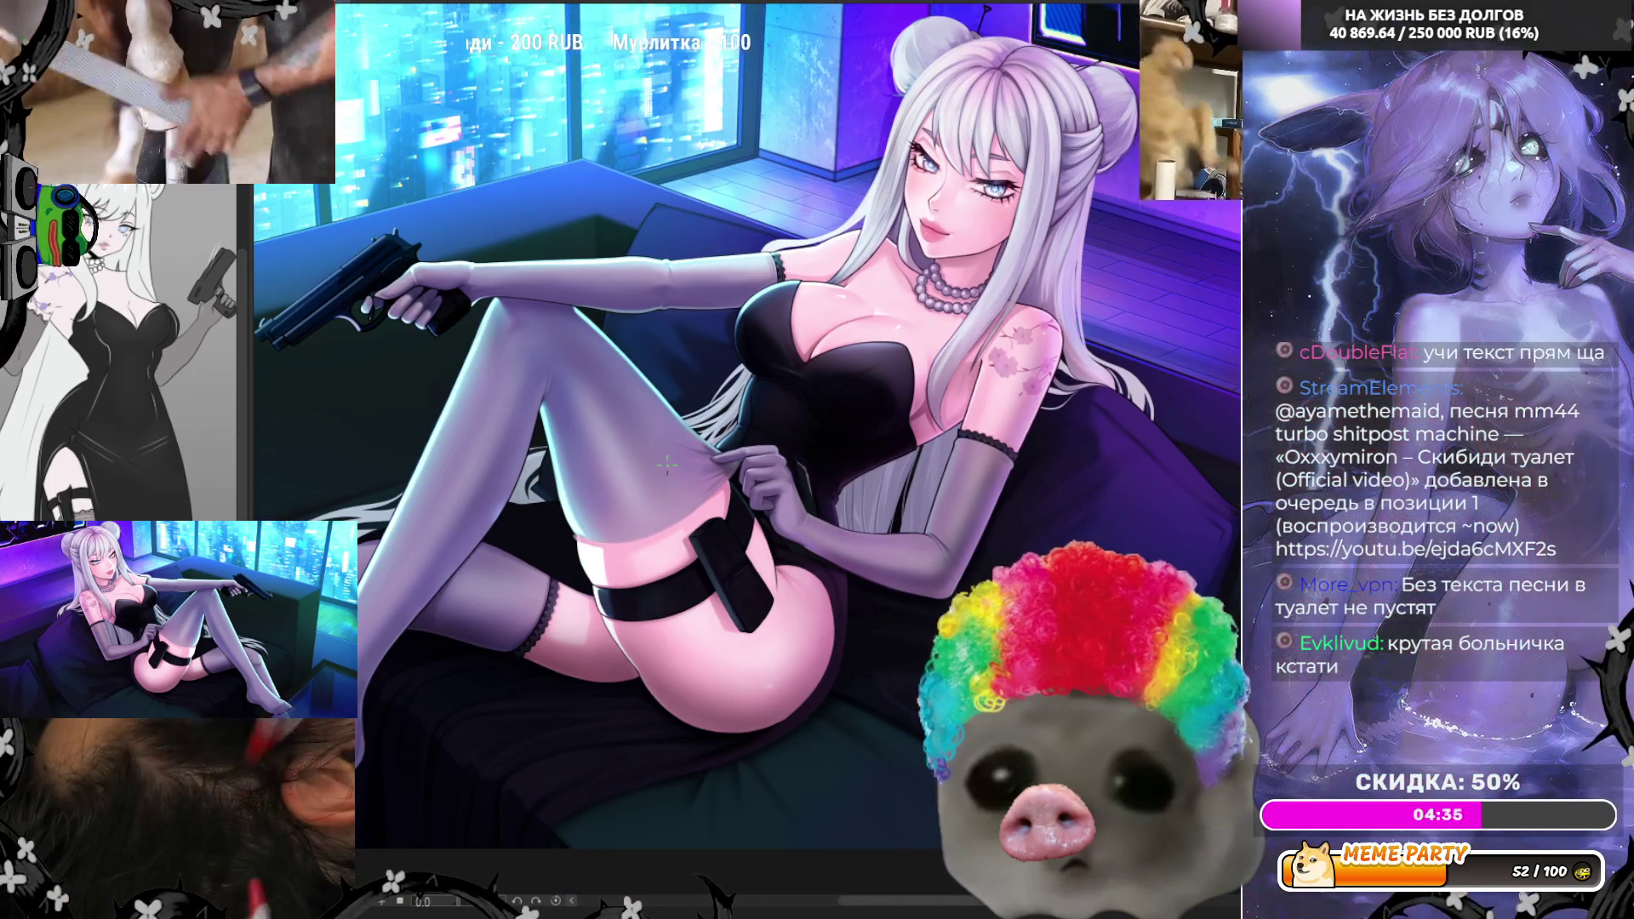
pyautogui.scroll(1, 668, 465)
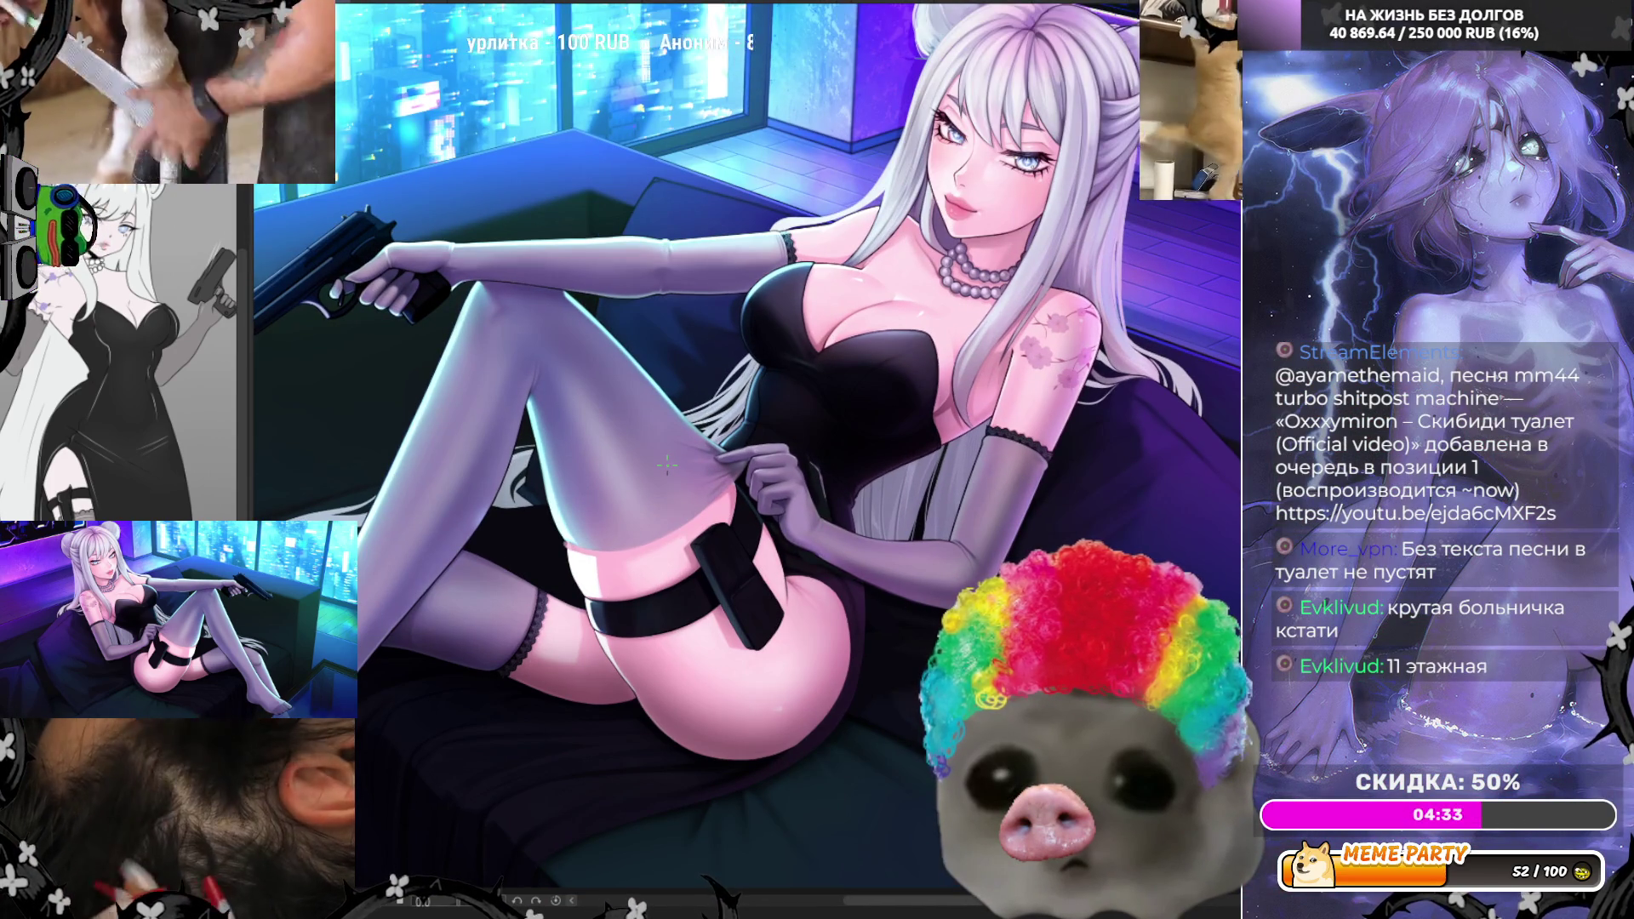
pyautogui.scroll(2, 667, 464)
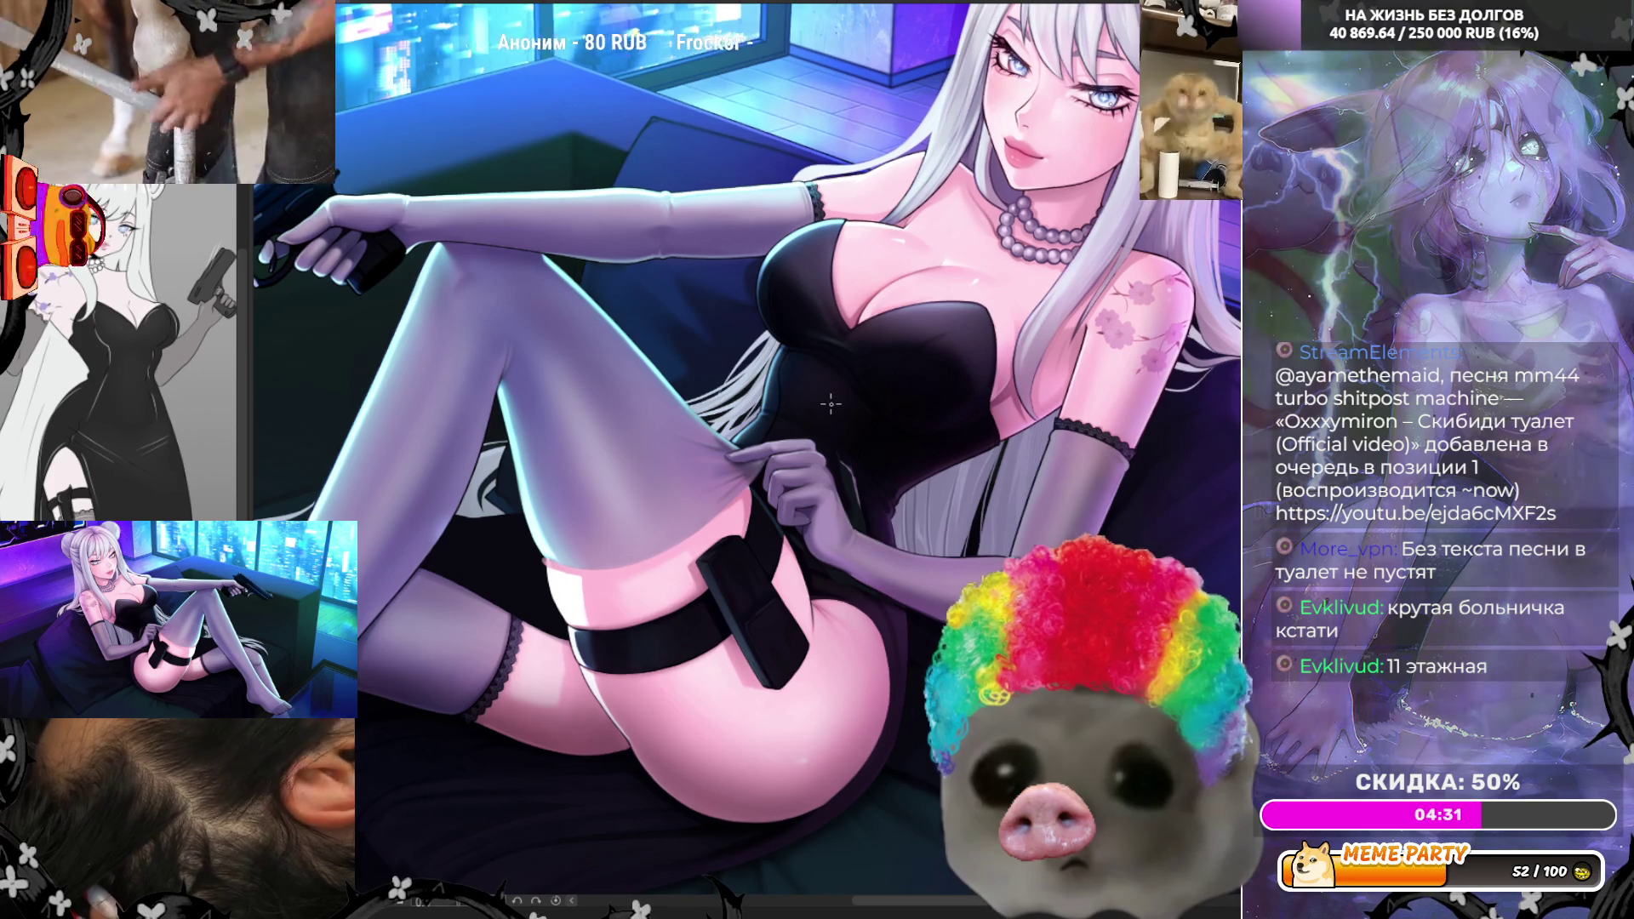
pyautogui.scroll(5, 865, 467)
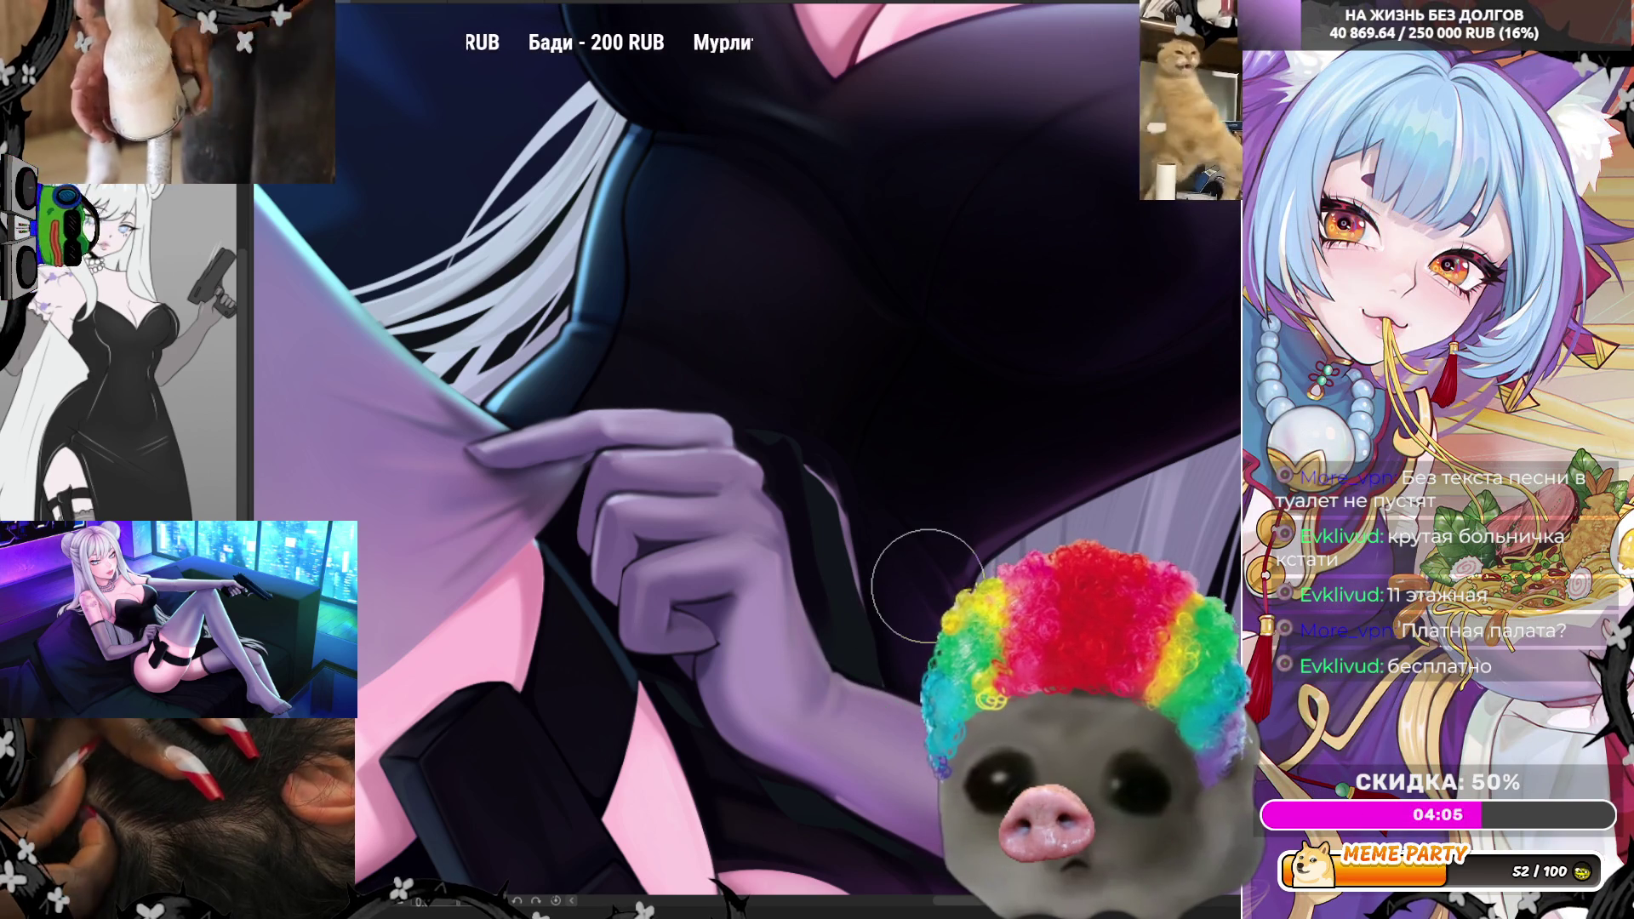
# - Zoom out on the chest and hand, then mirror the canvas horizontally with H
pyautogui.scroll(-3, 927, 586)
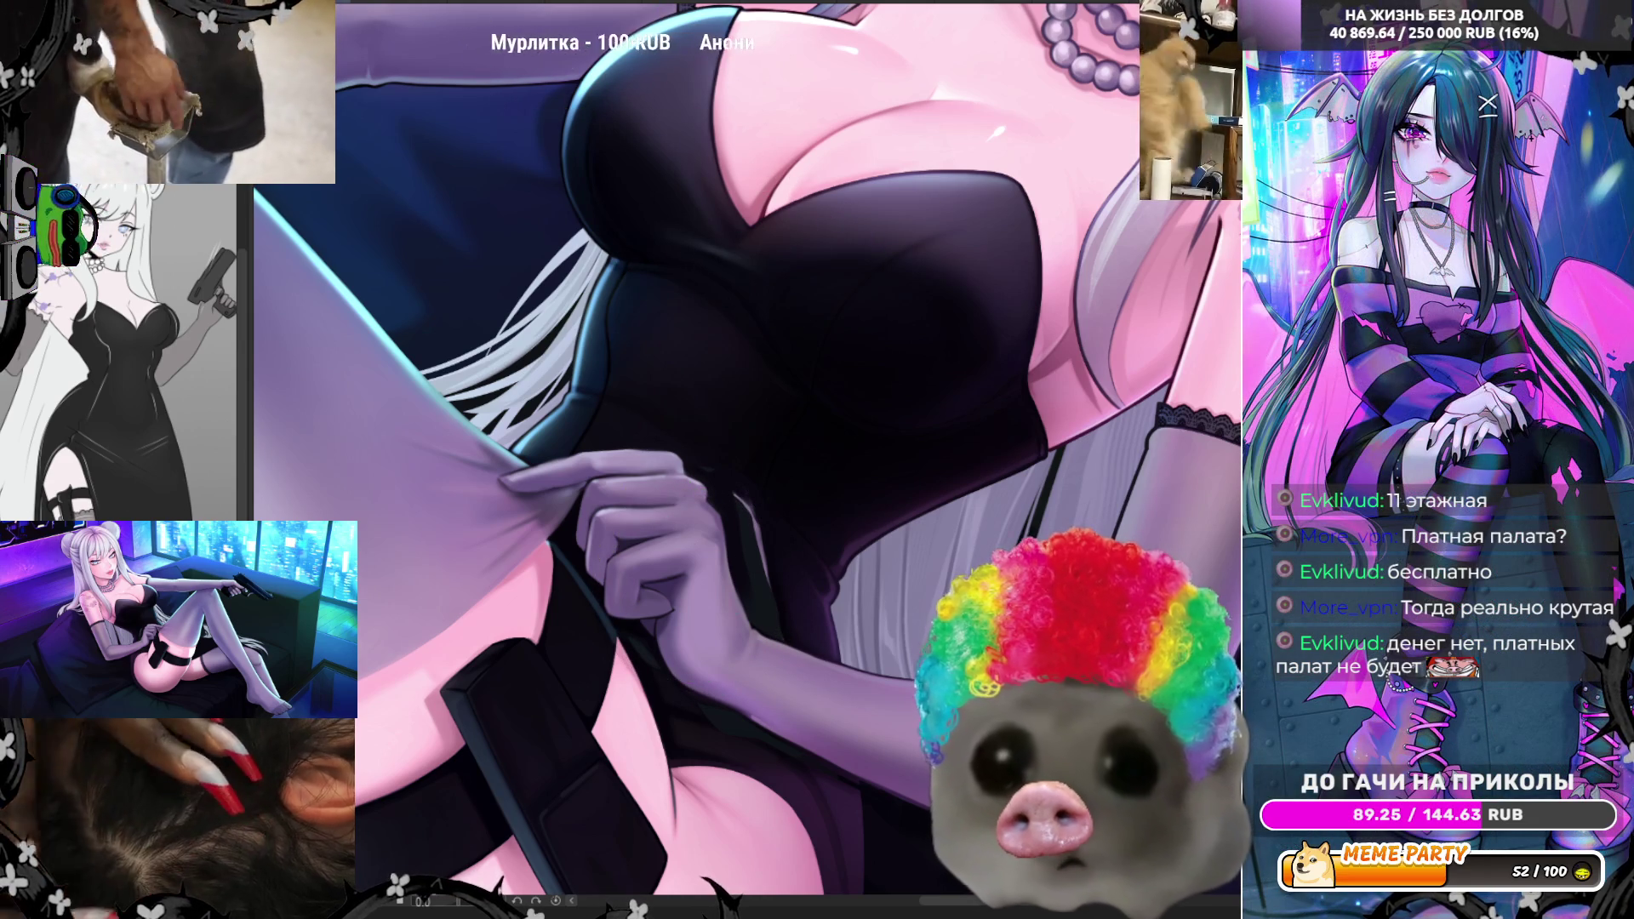
pyautogui.press('h')
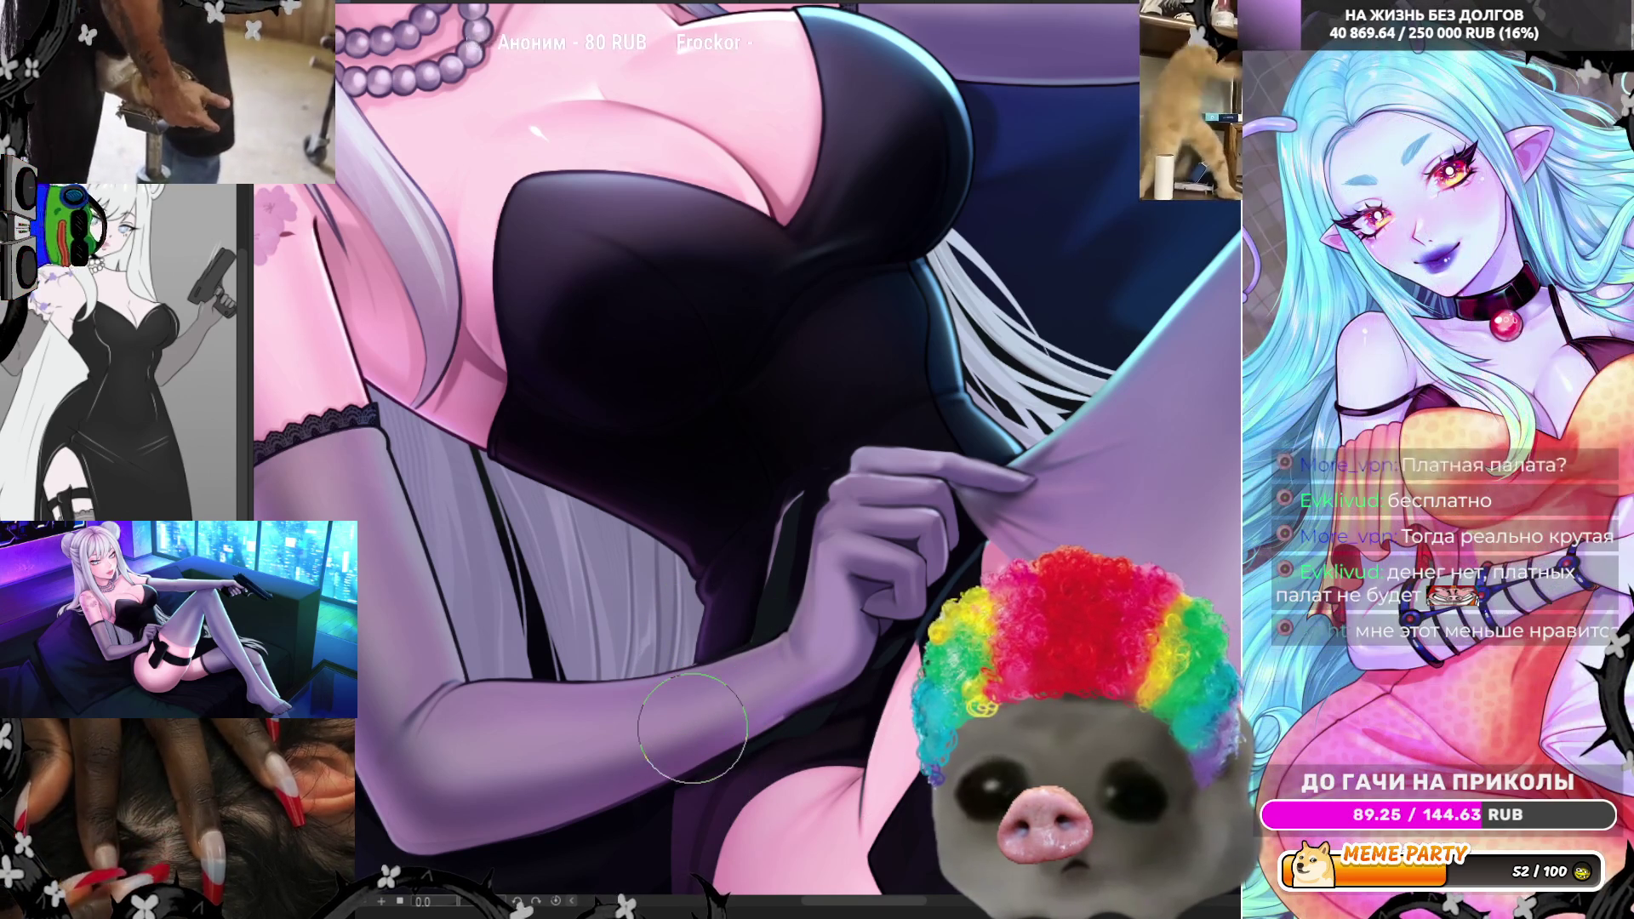
# - Zoom and rotate the view steeply along the gloved arm, then undo the stray light stroke
pyautogui.scroll(-5, 948, 500)
pyautogui.scroll(2, 692, 409)
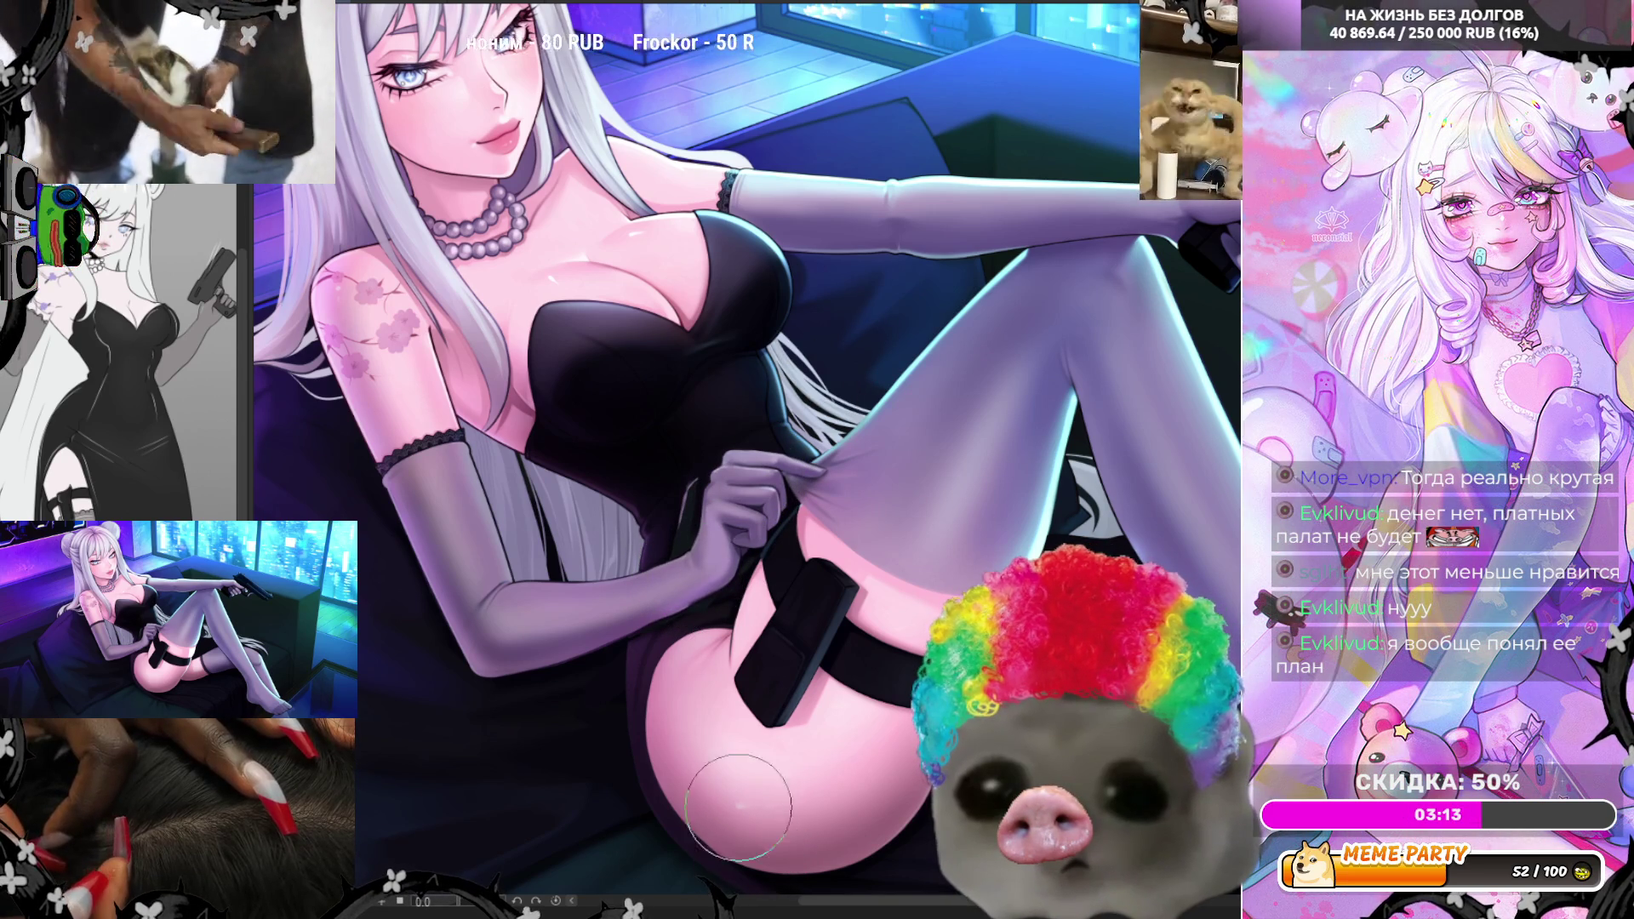
pyautogui.moveTo(472, 909); pyautogui.dragTo(502, 838)
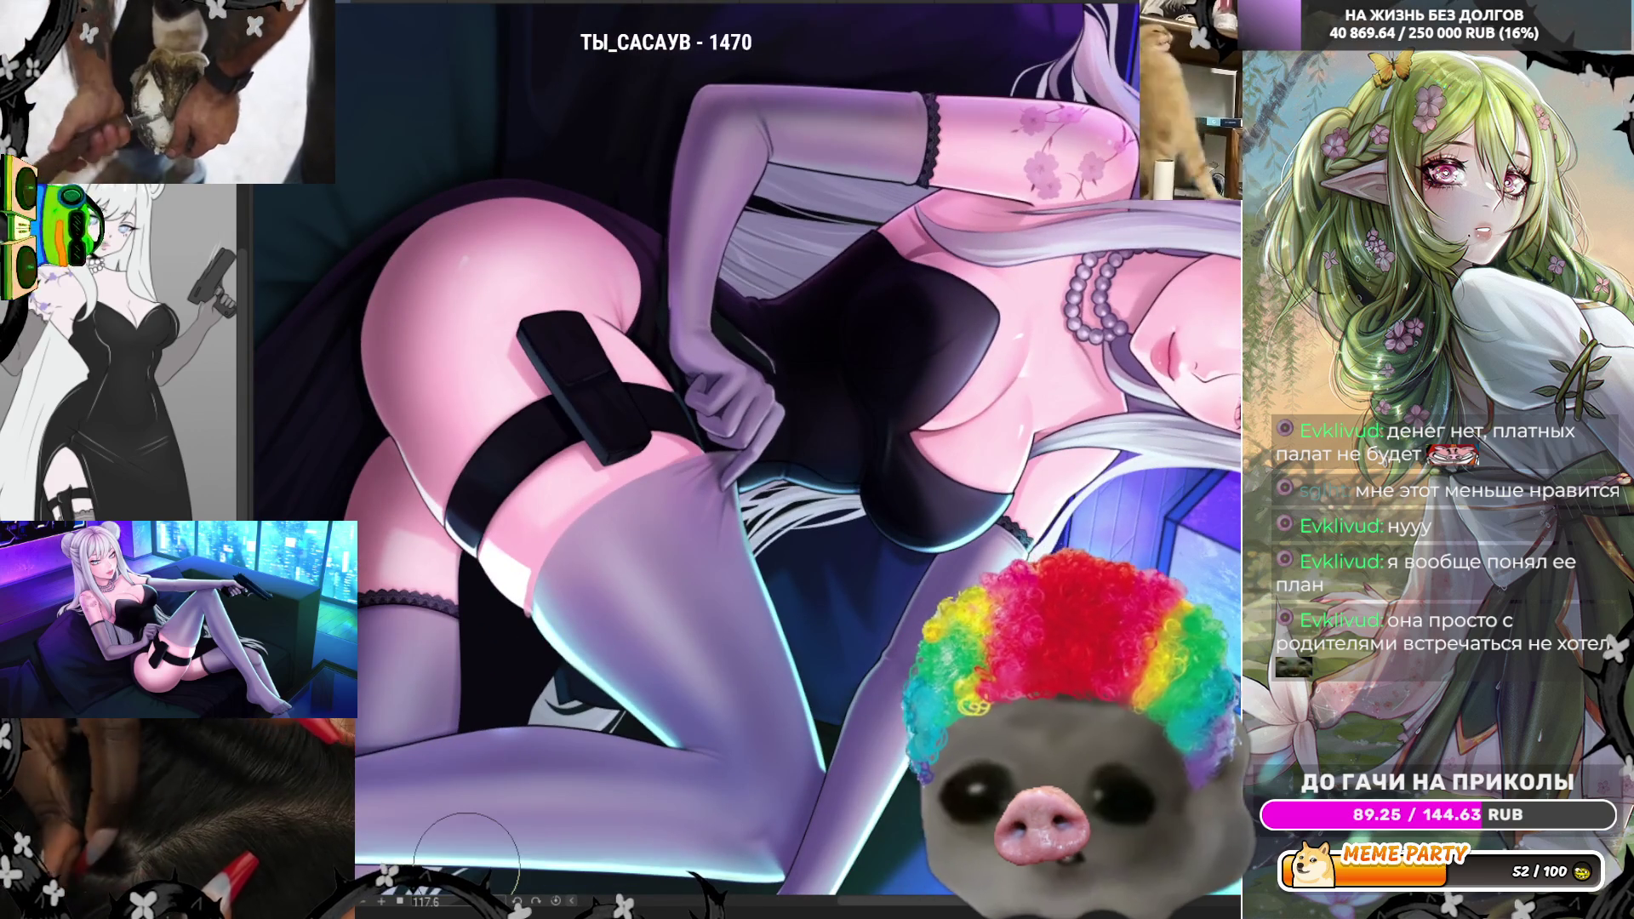
pyautogui.scroll(-3, 467, 860)
pyautogui.scroll(5, 617, 349)
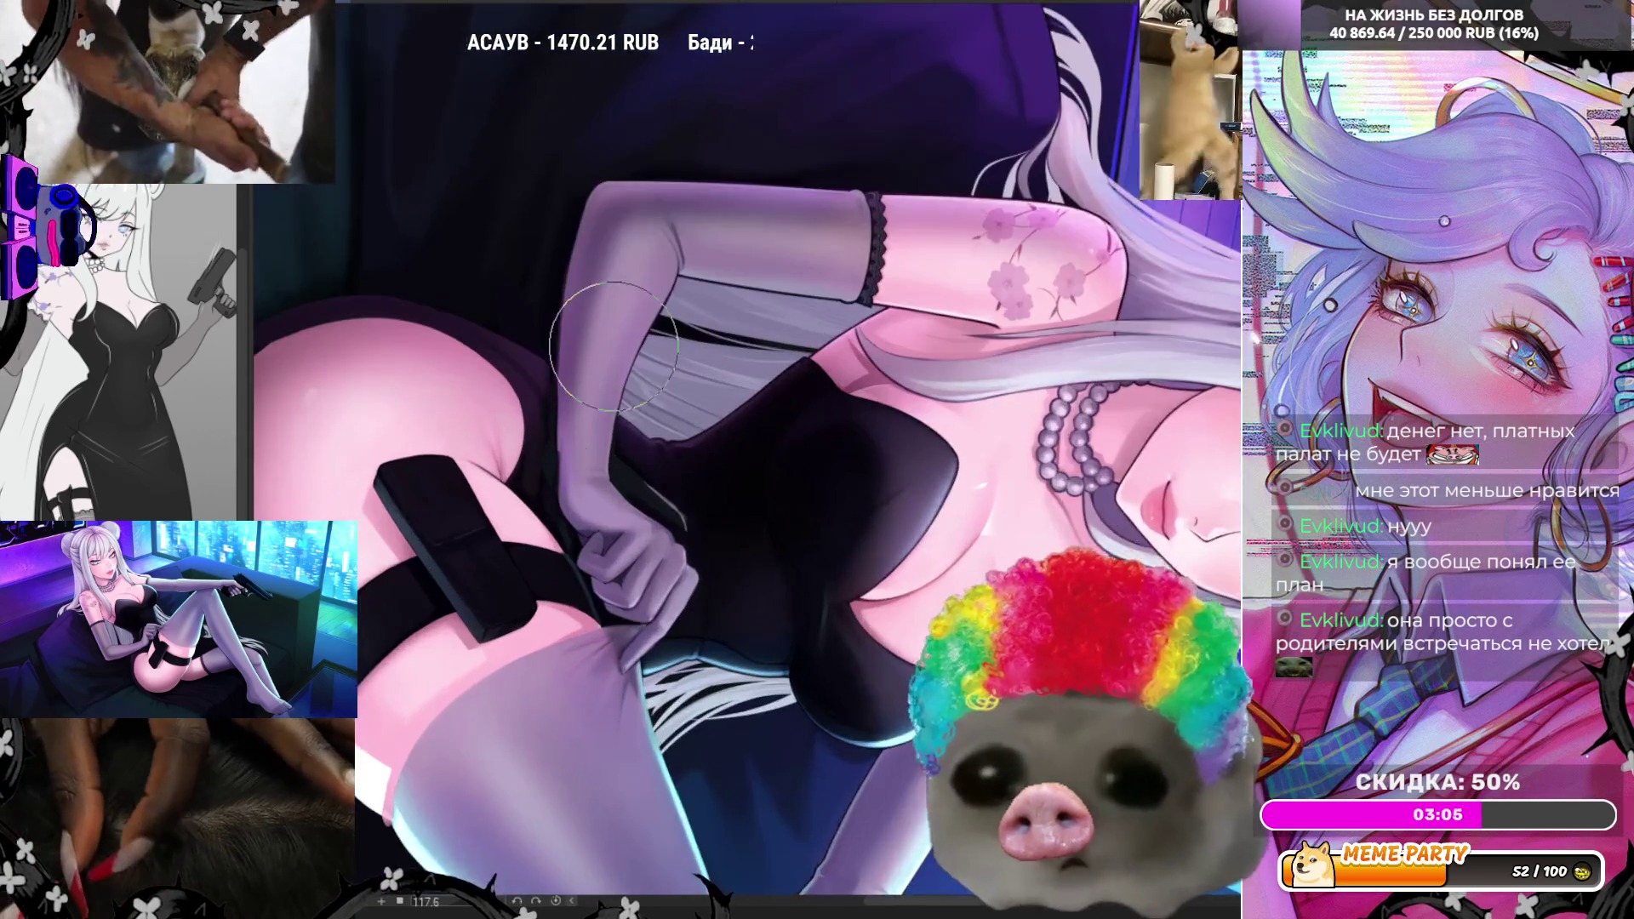
pyautogui.scroll(2, 617, 349)
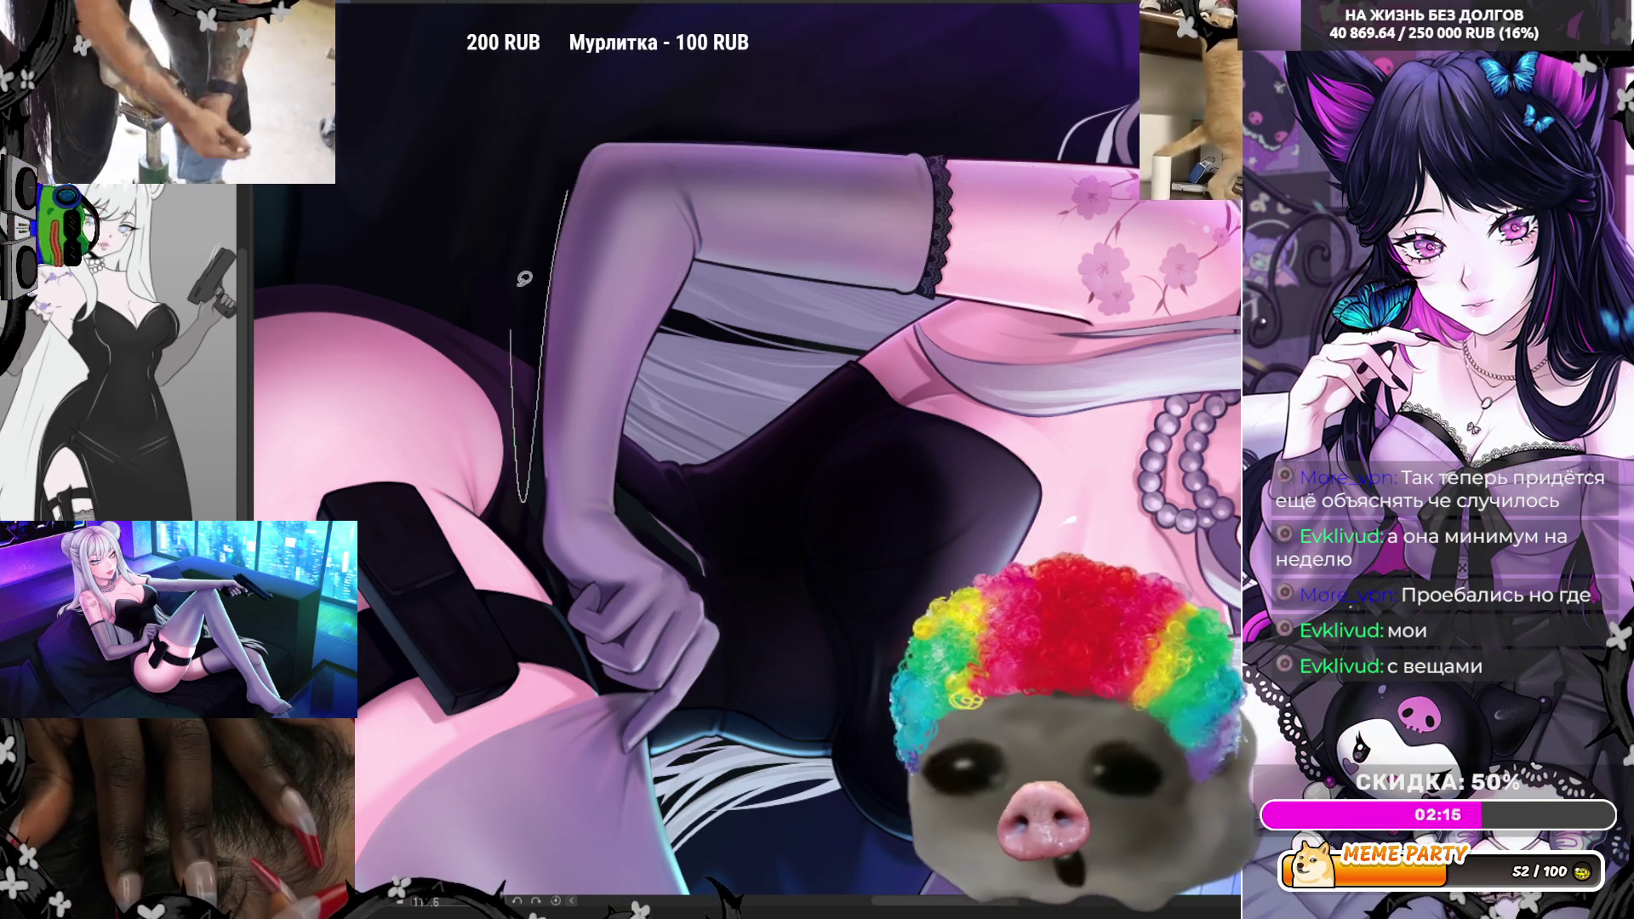
pyautogui.hotkey('ctrl', 'z')
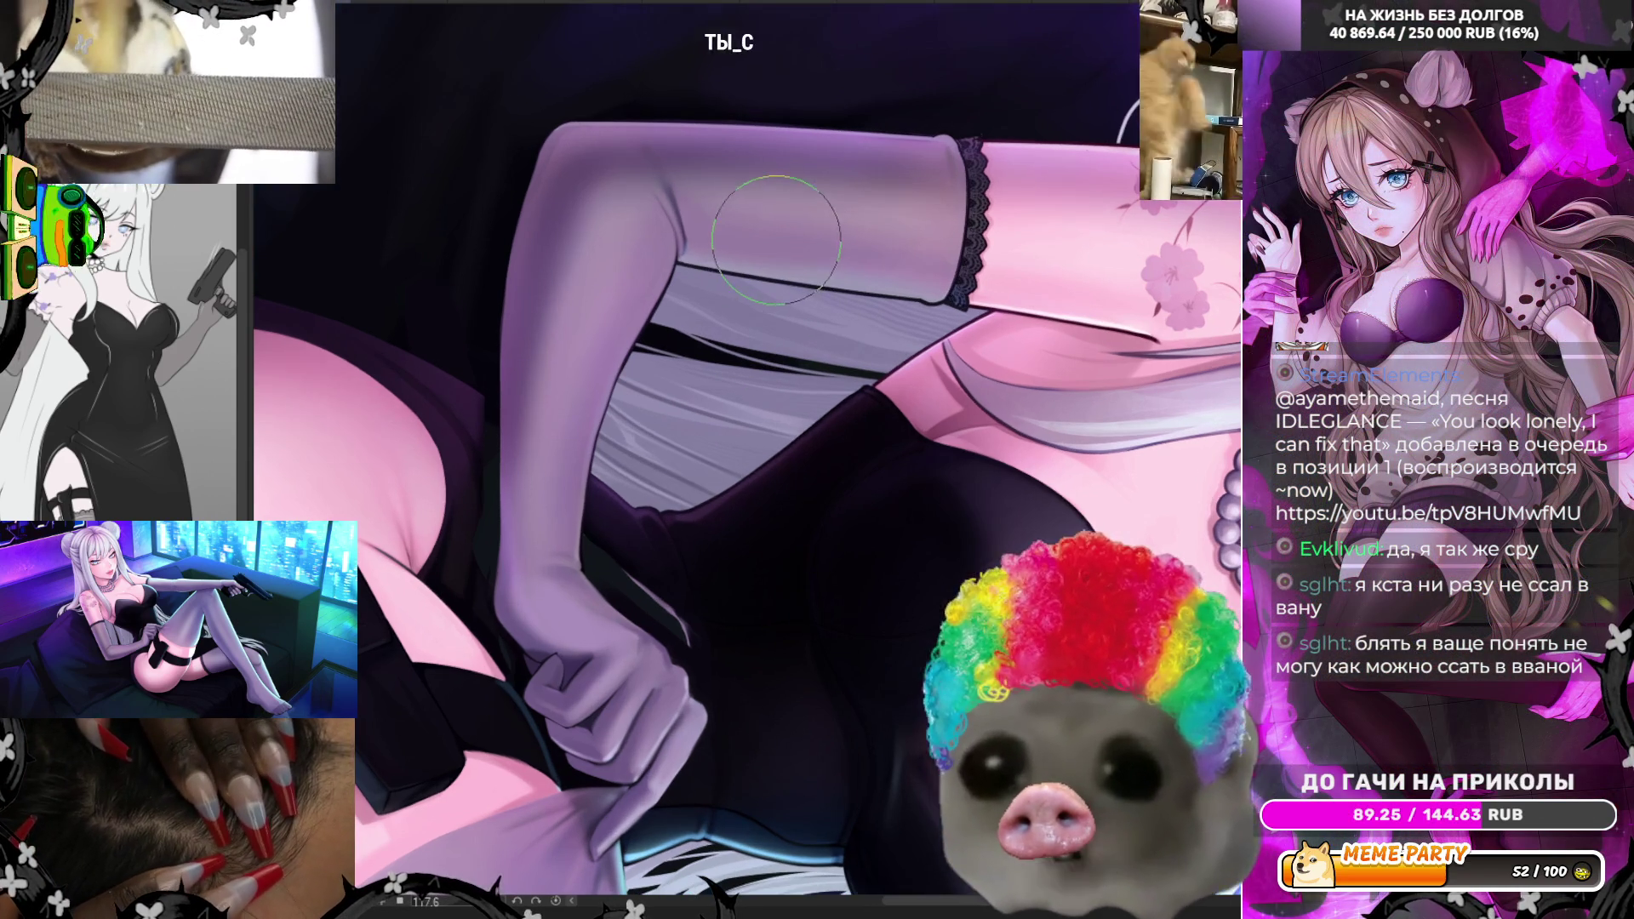
# - Tilt the canvas view so it angles along the gloved arm
pyautogui.moveTo(562, 391); pyautogui.dragTo(379, 132)
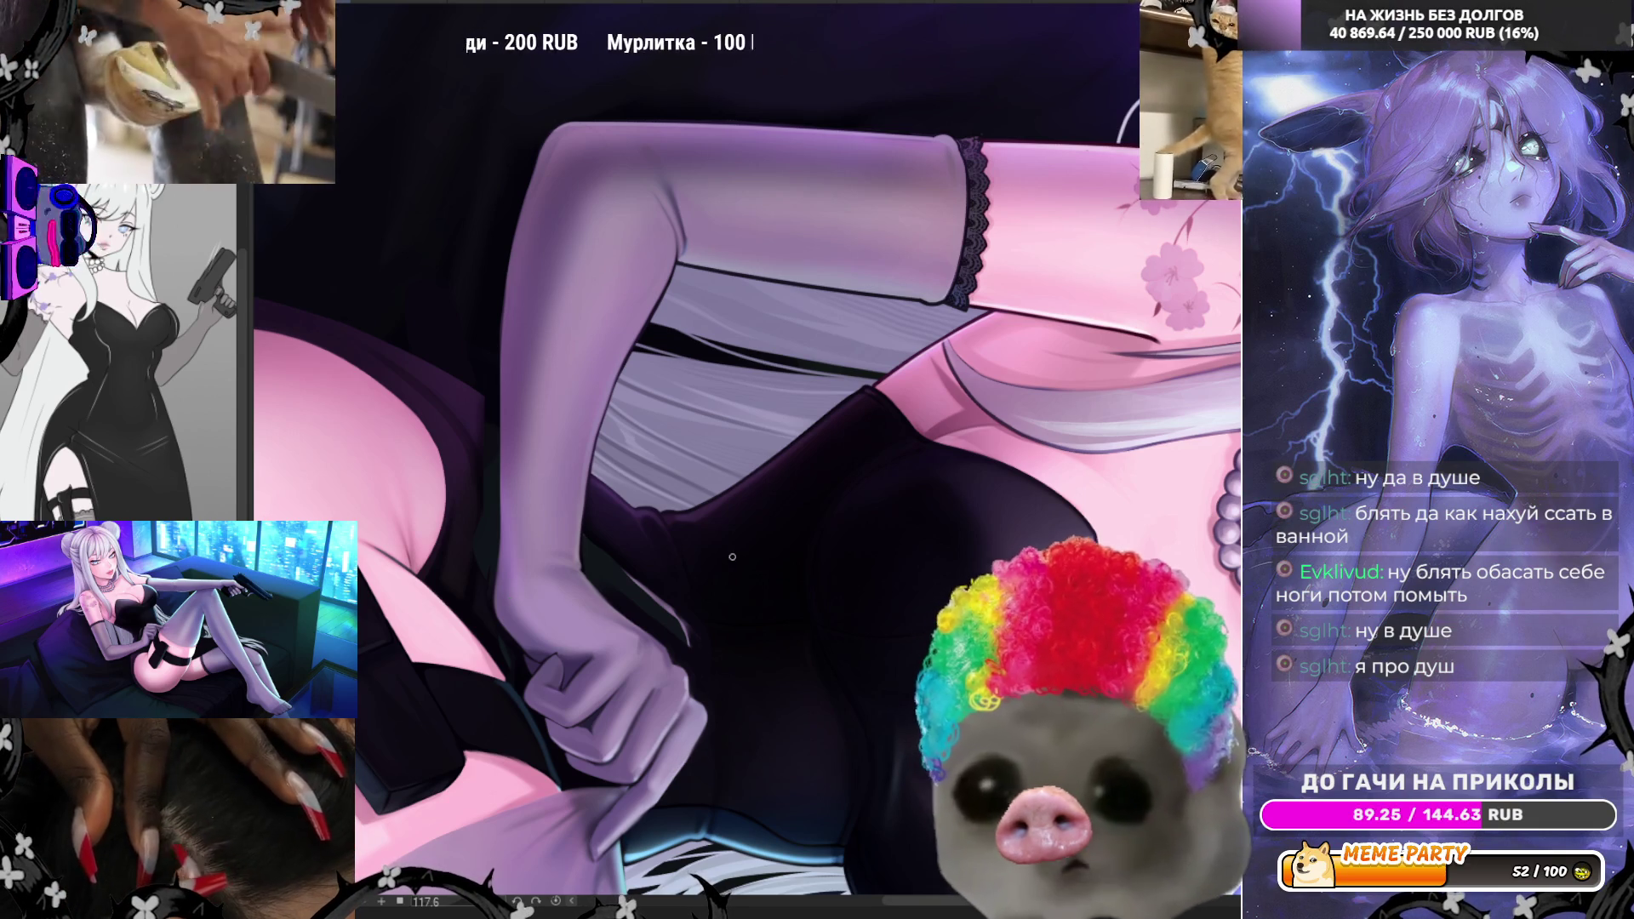
pyautogui.scroll(2, 573, 483)
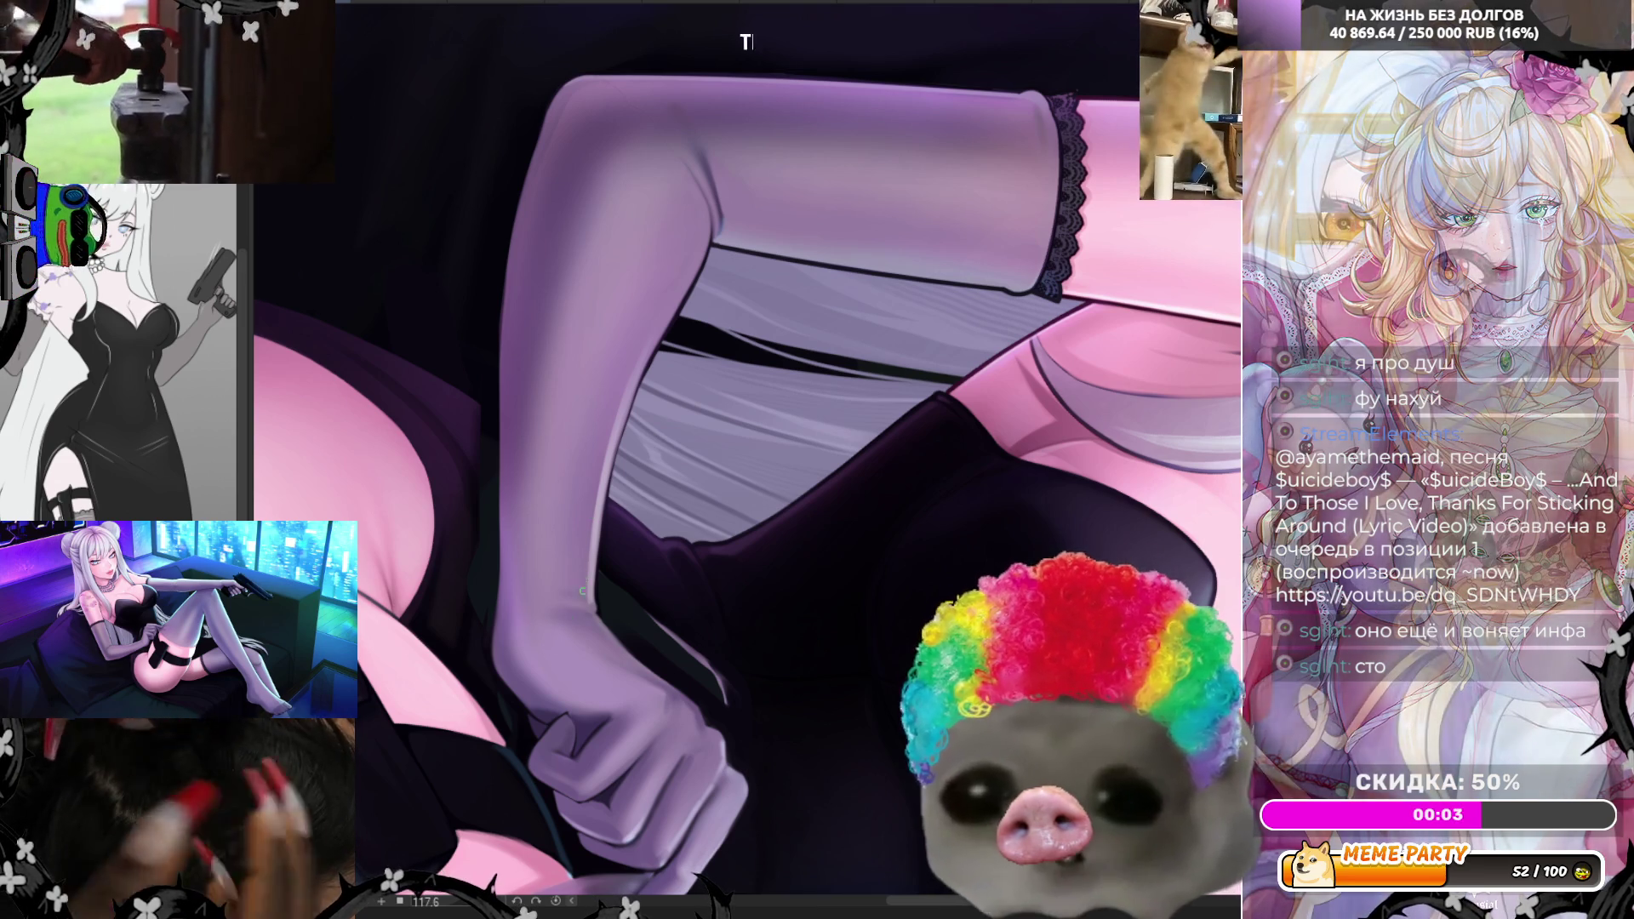
# - Shade the glove's left edge, enlarge the brush, and redraw a light rim line along the arm
pyautogui.moveTo(598, 622); pyautogui.dragTo(603, 546)
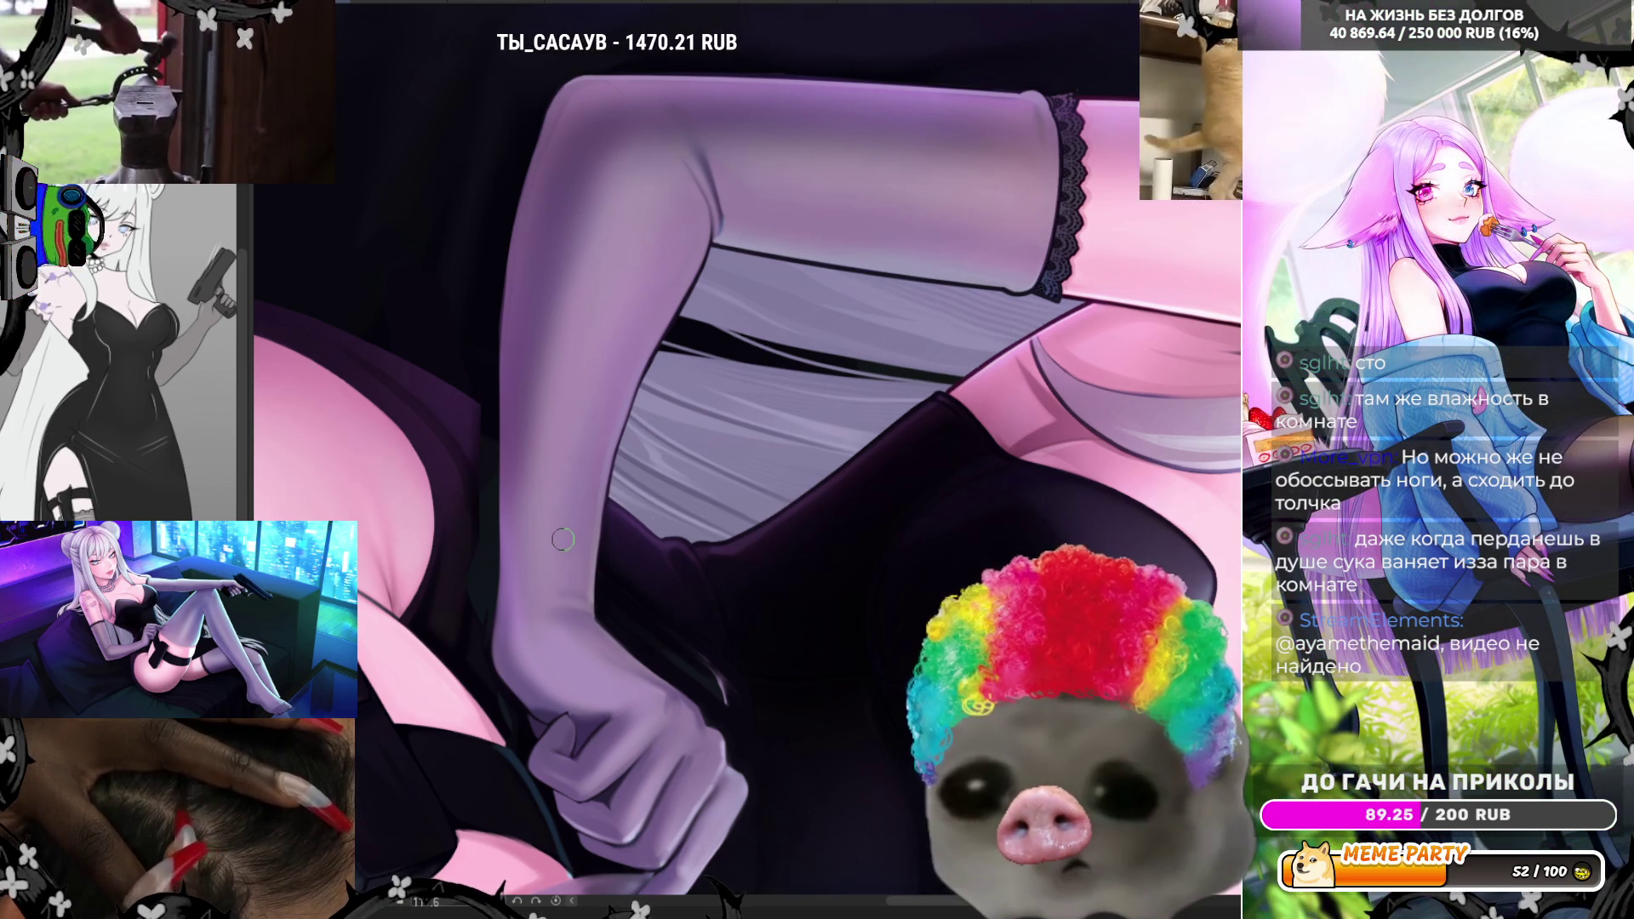
pyautogui.press(']')
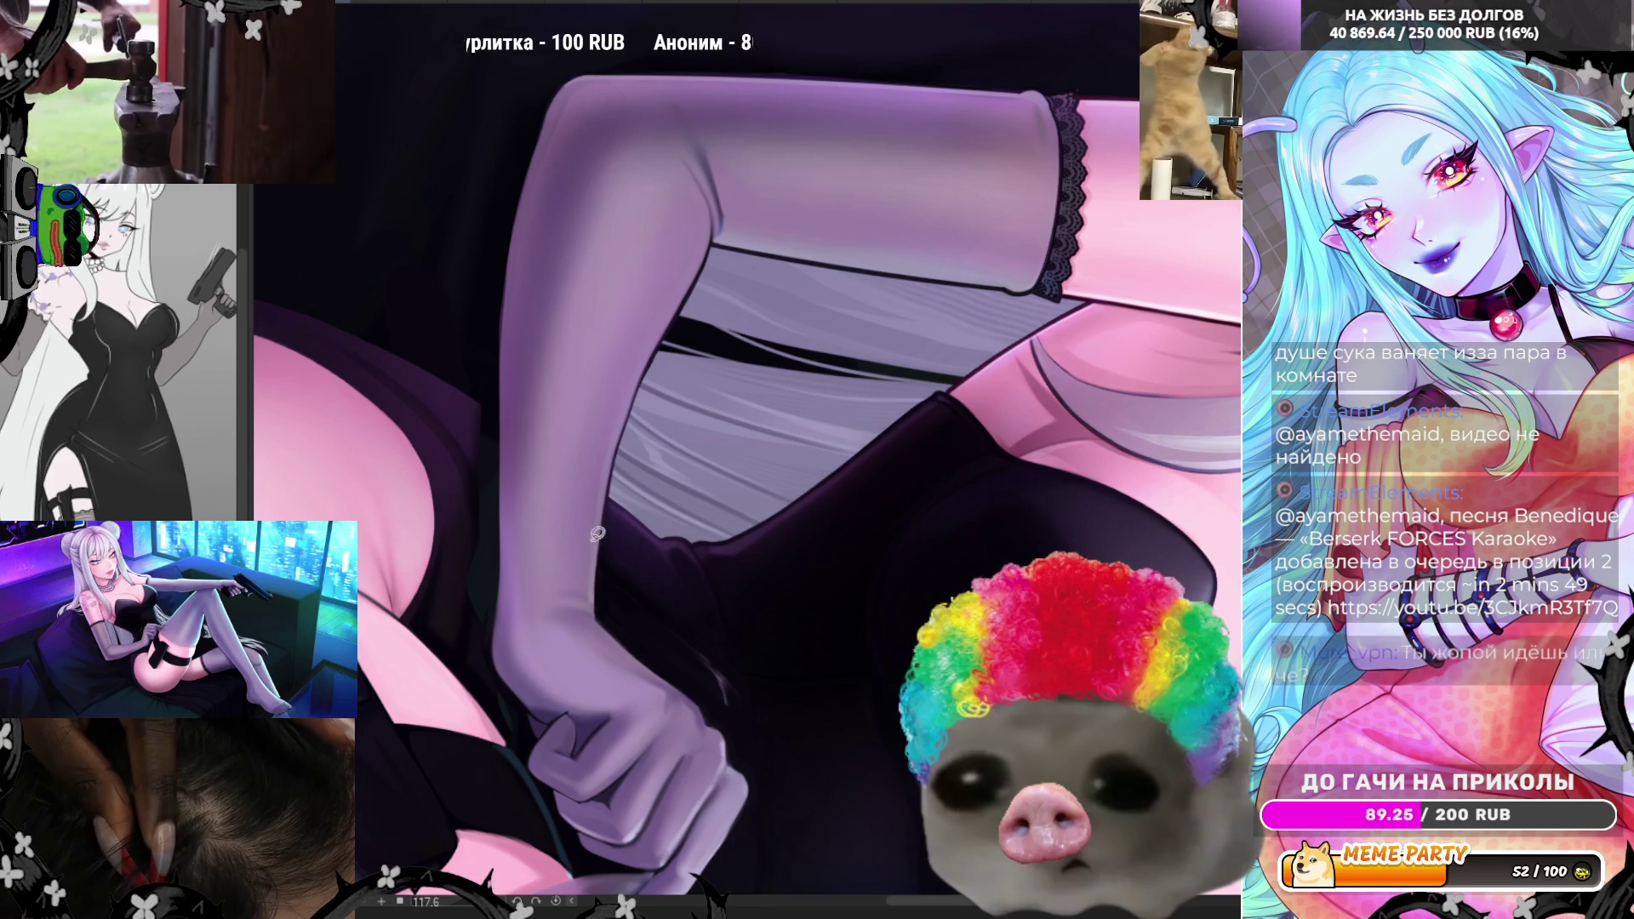
pyautogui.moveTo(622, 473); pyautogui.dragTo(626, 614)
pyautogui.hotkey('ctrl', 'z')
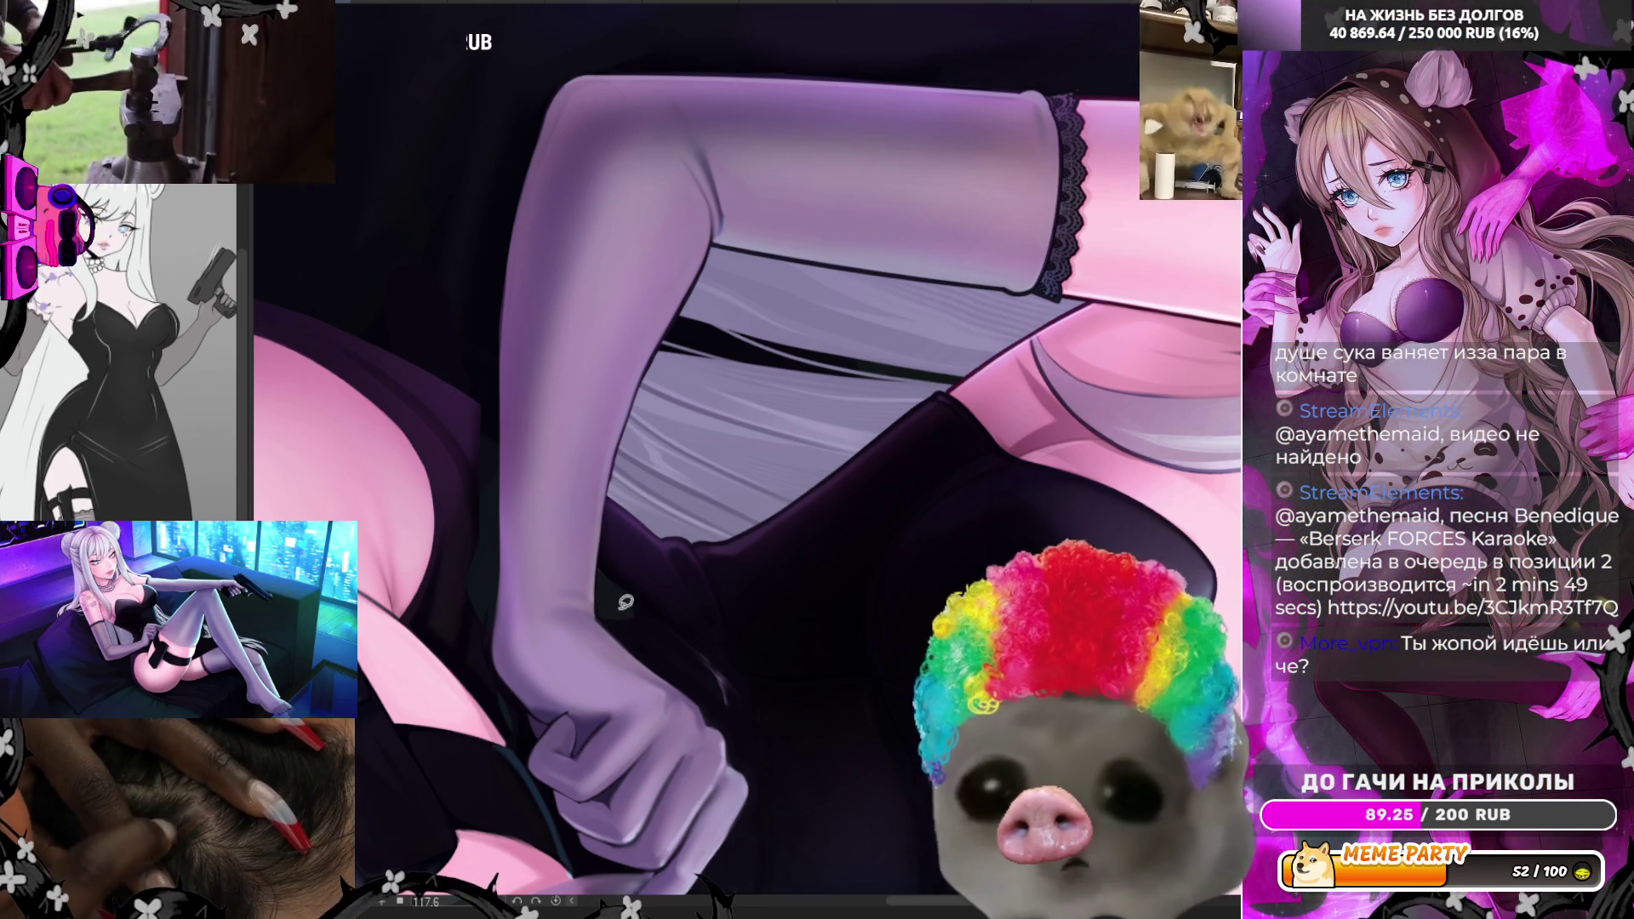
pyautogui.moveTo(599, 610); pyautogui.dragTo(634, 423)
pyautogui.hotkey('ctrl', 'z')
pyautogui.moveTo(597, 609); pyautogui.dragTo(637, 411)
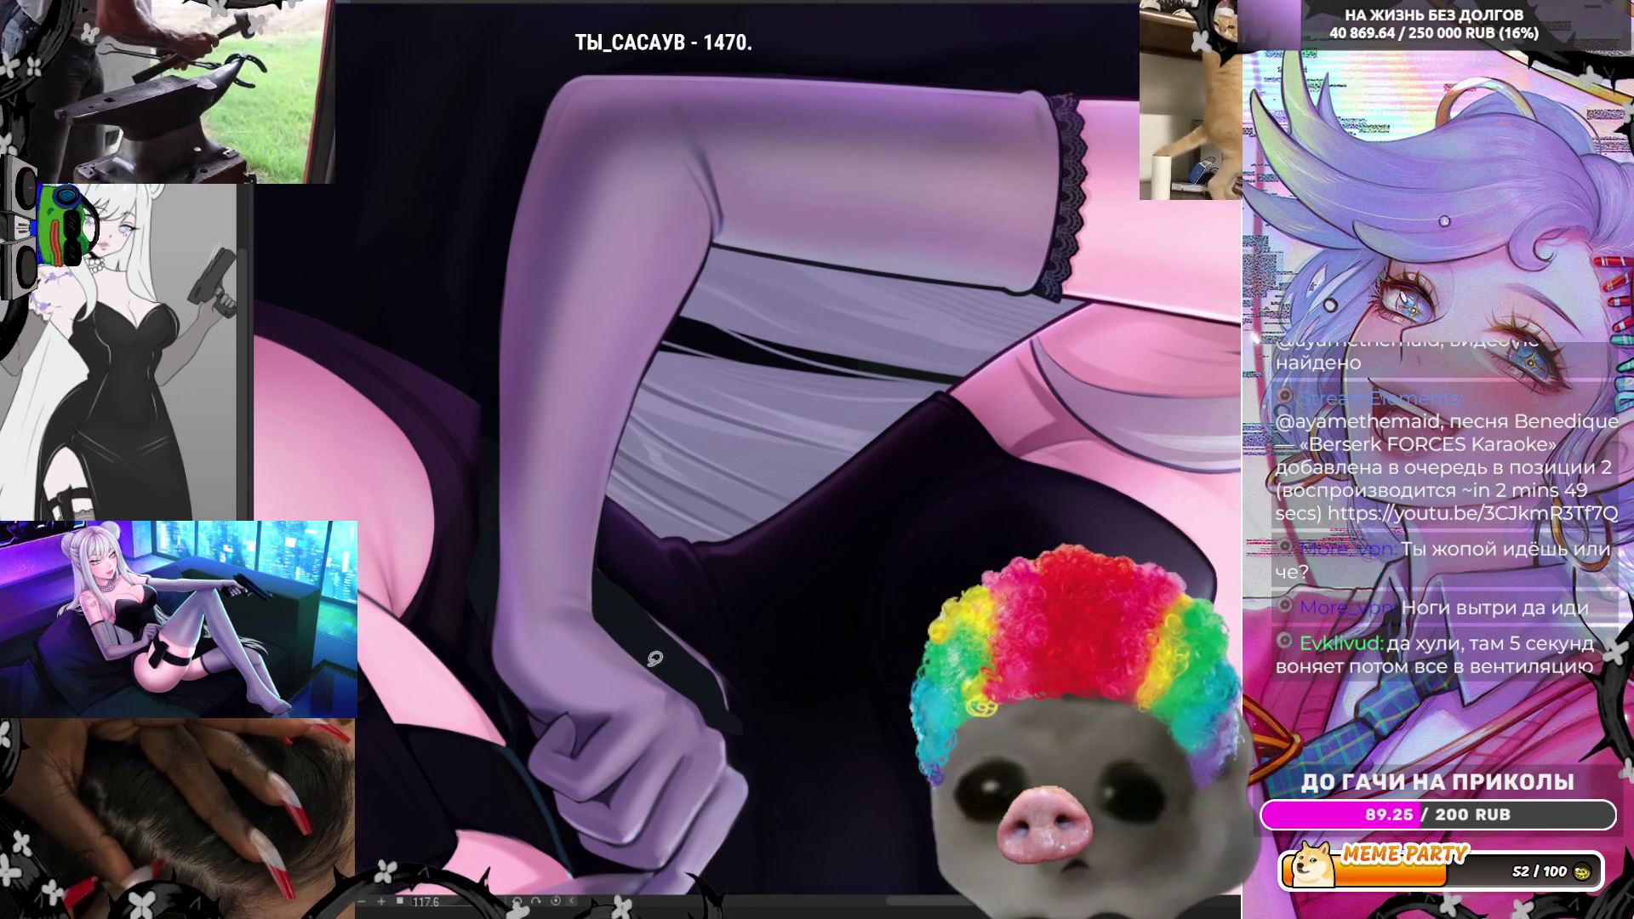
# - Undo a trial thin stroke near the hand, then mirror the canvas view to check
pyautogui.moveTo(674, 677); pyautogui.dragTo(726, 733)
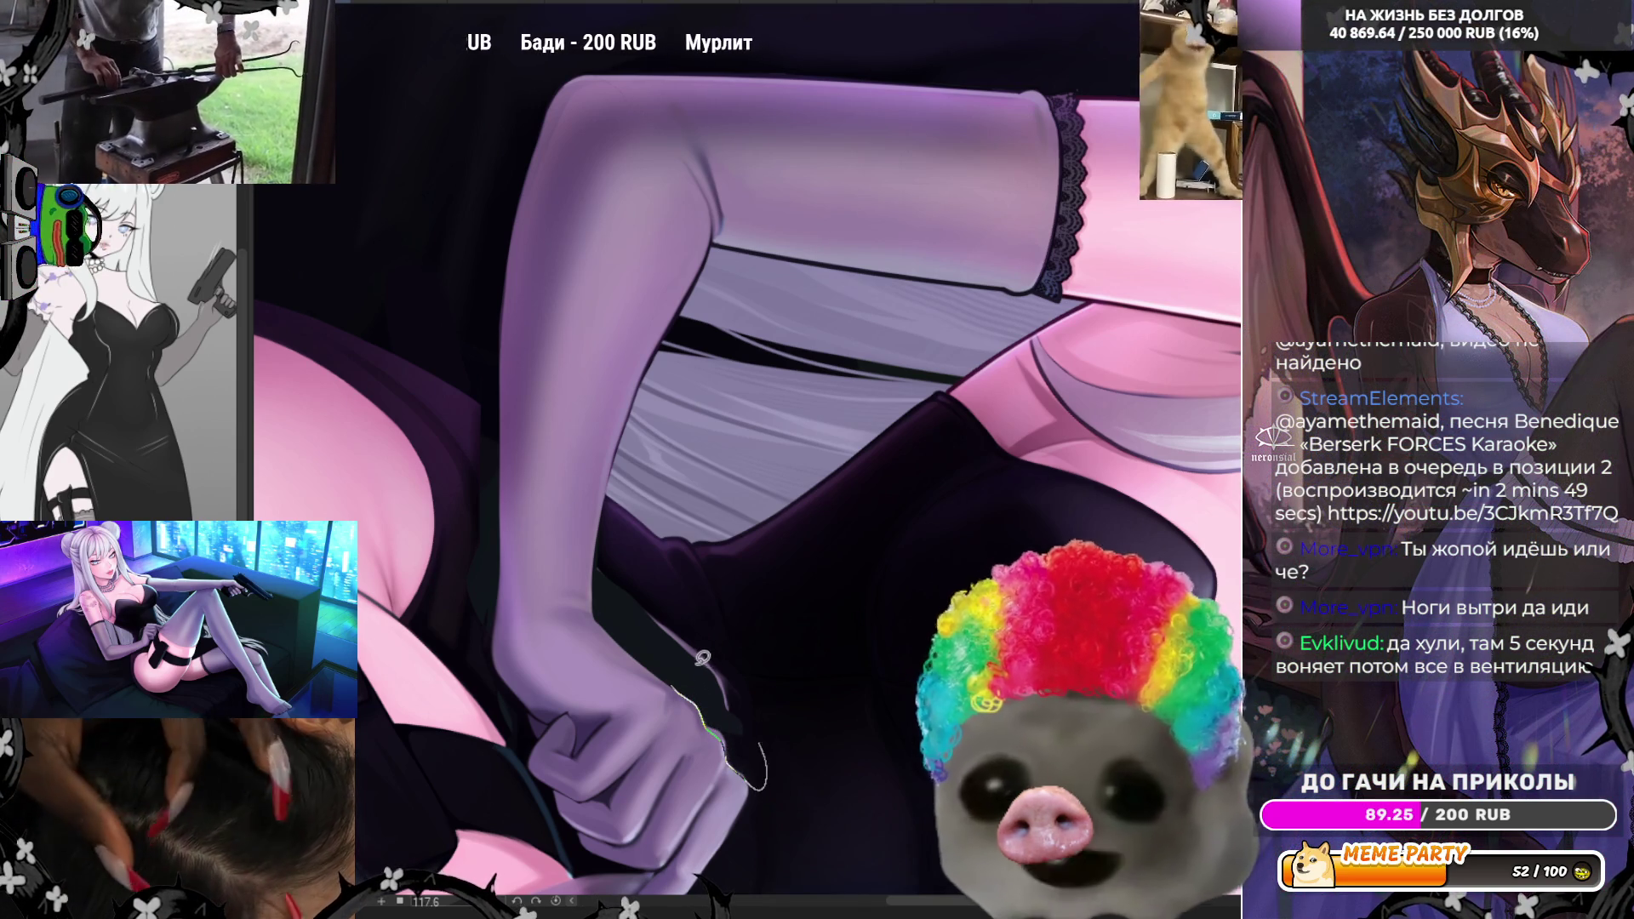
pyautogui.hotkey('ctrl', 'z')
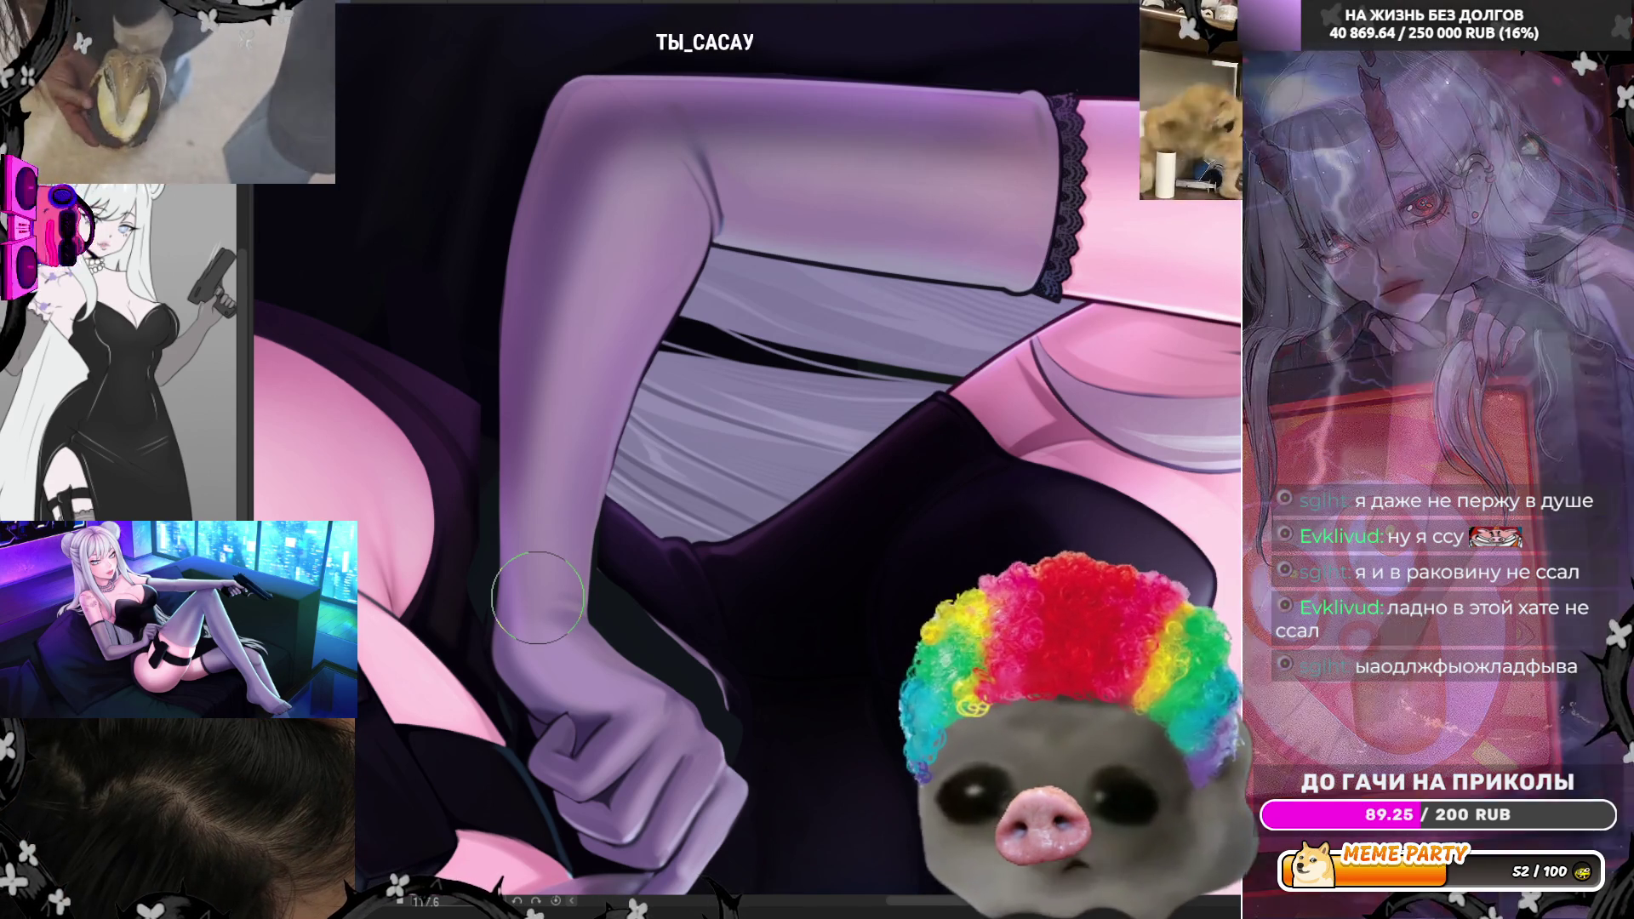
pyautogui.press('h')
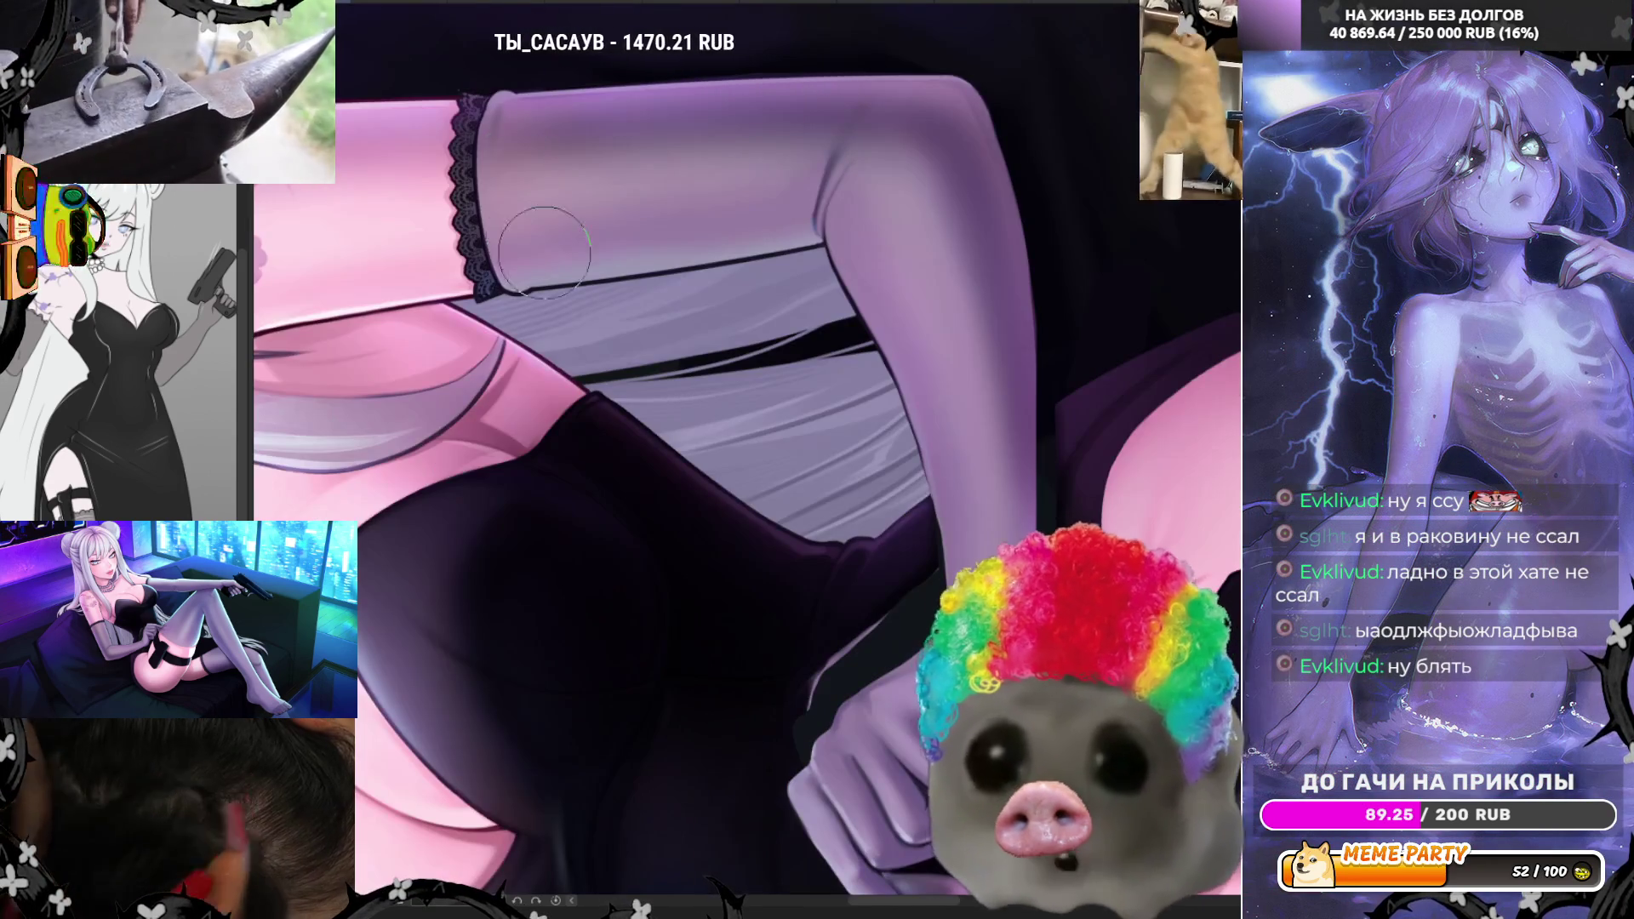
pyautogui.moveTo(677, 536); pyautogui.dragTo(524, 519)
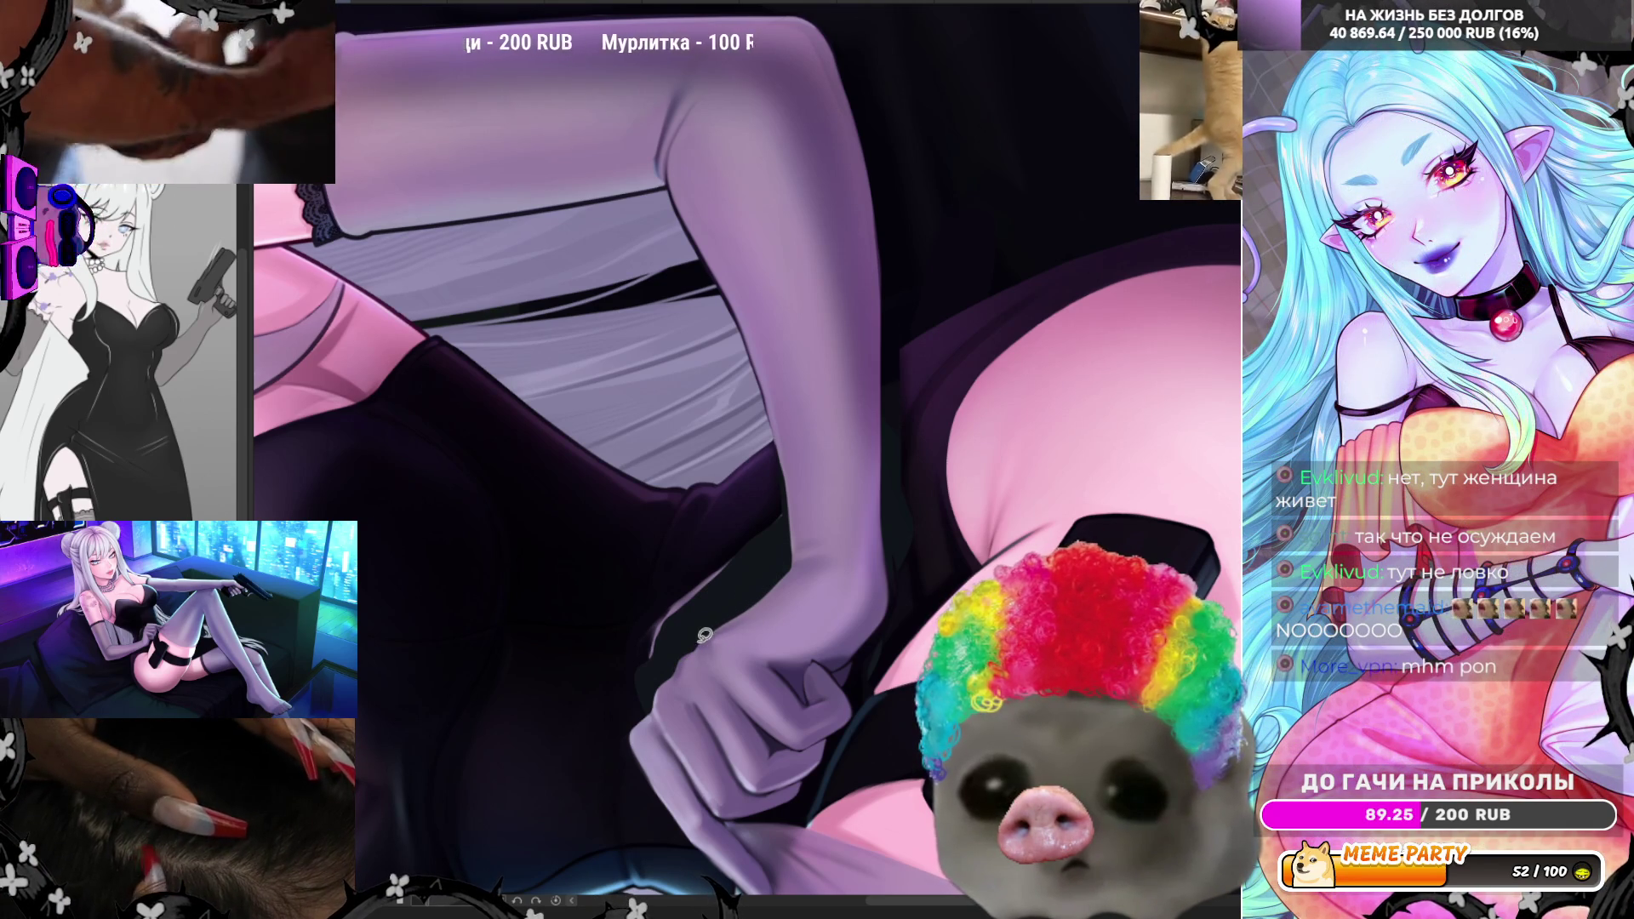
pyautogui.scroll(-5, 746, 459)
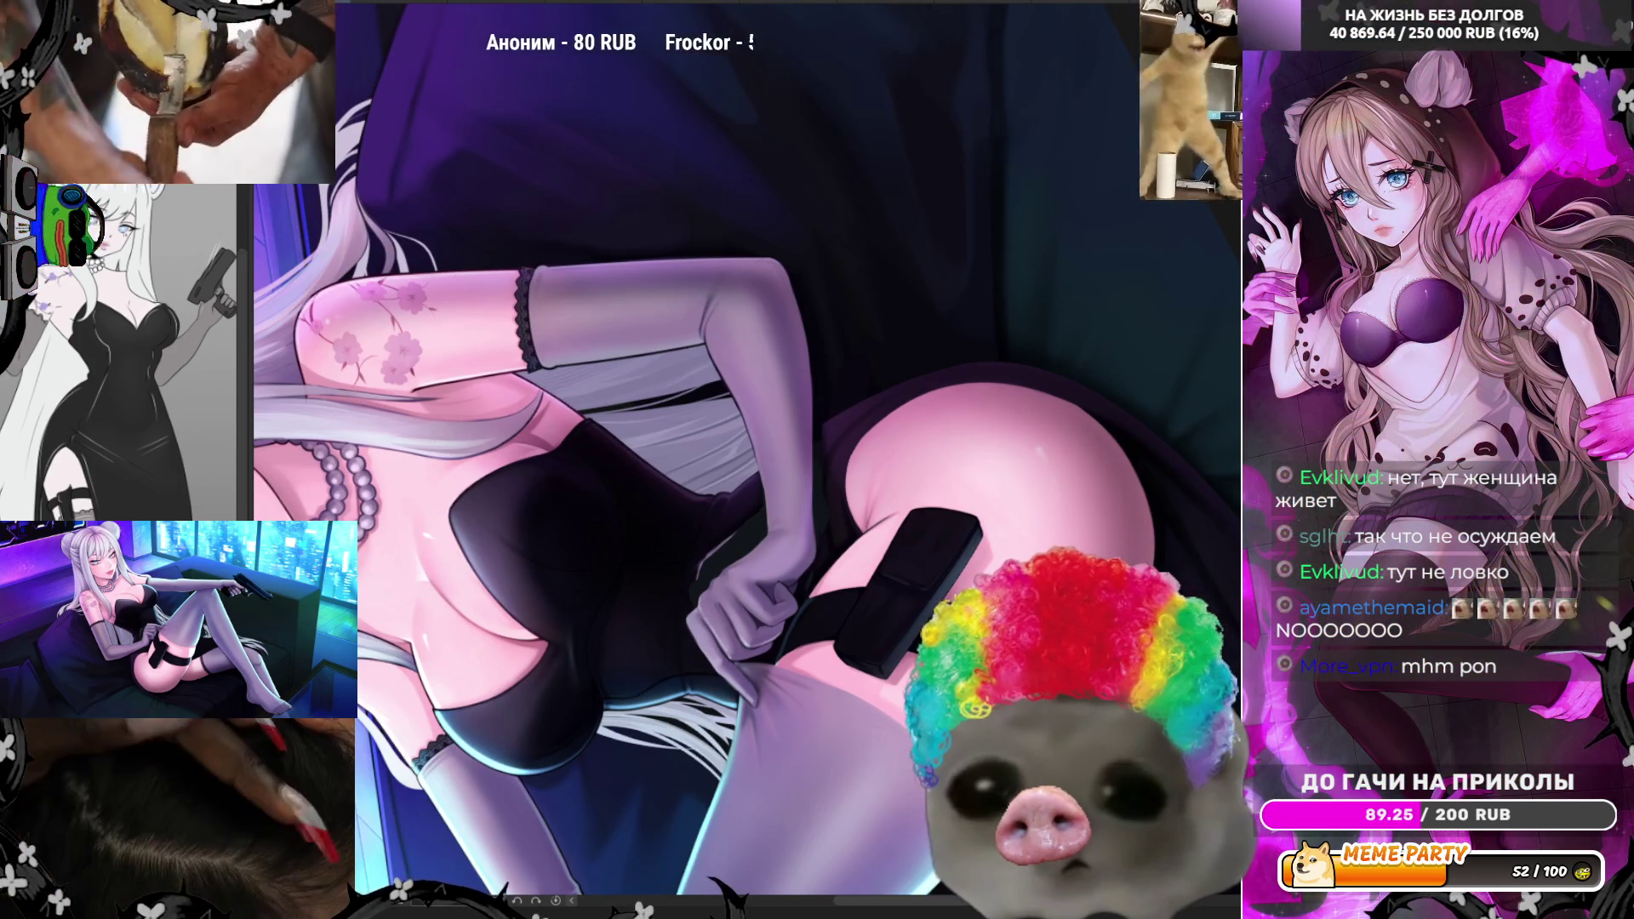
# - Rotate the view upright, then zoom out and back in on the gloved hand
pyautogui.moveTo(552, 909); pyautogui.dragTo(611, 803)
pyautogui.scroll(-5, 686, 336)
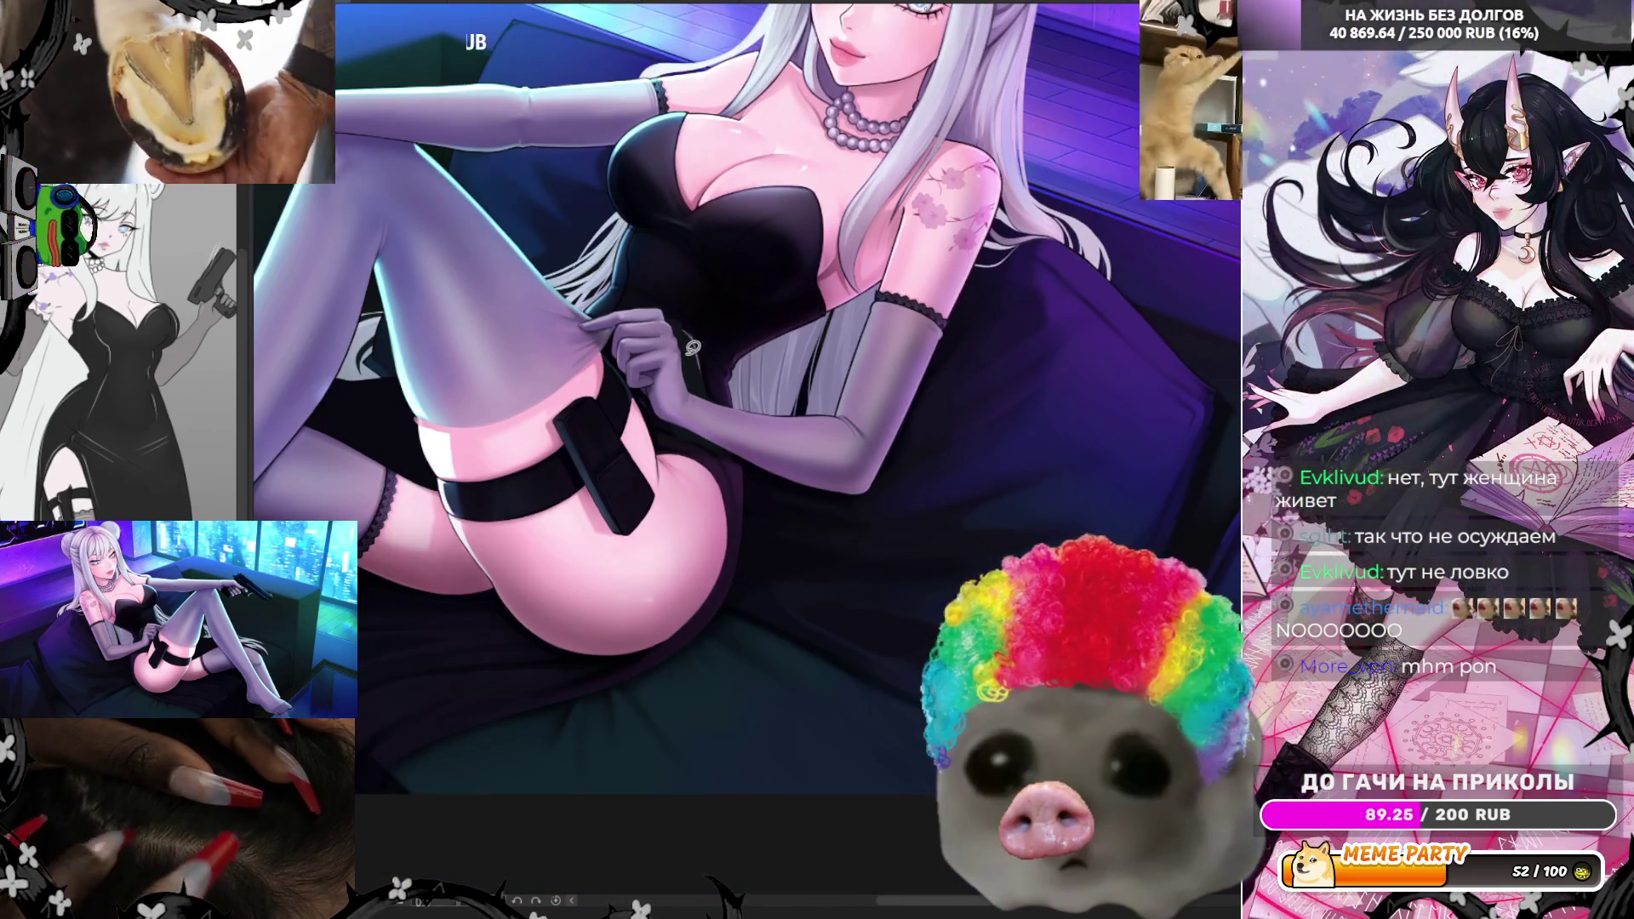
pyautogui.scroll(-2, 692, 347)
pyautogui.scroll(6, 767, 296)
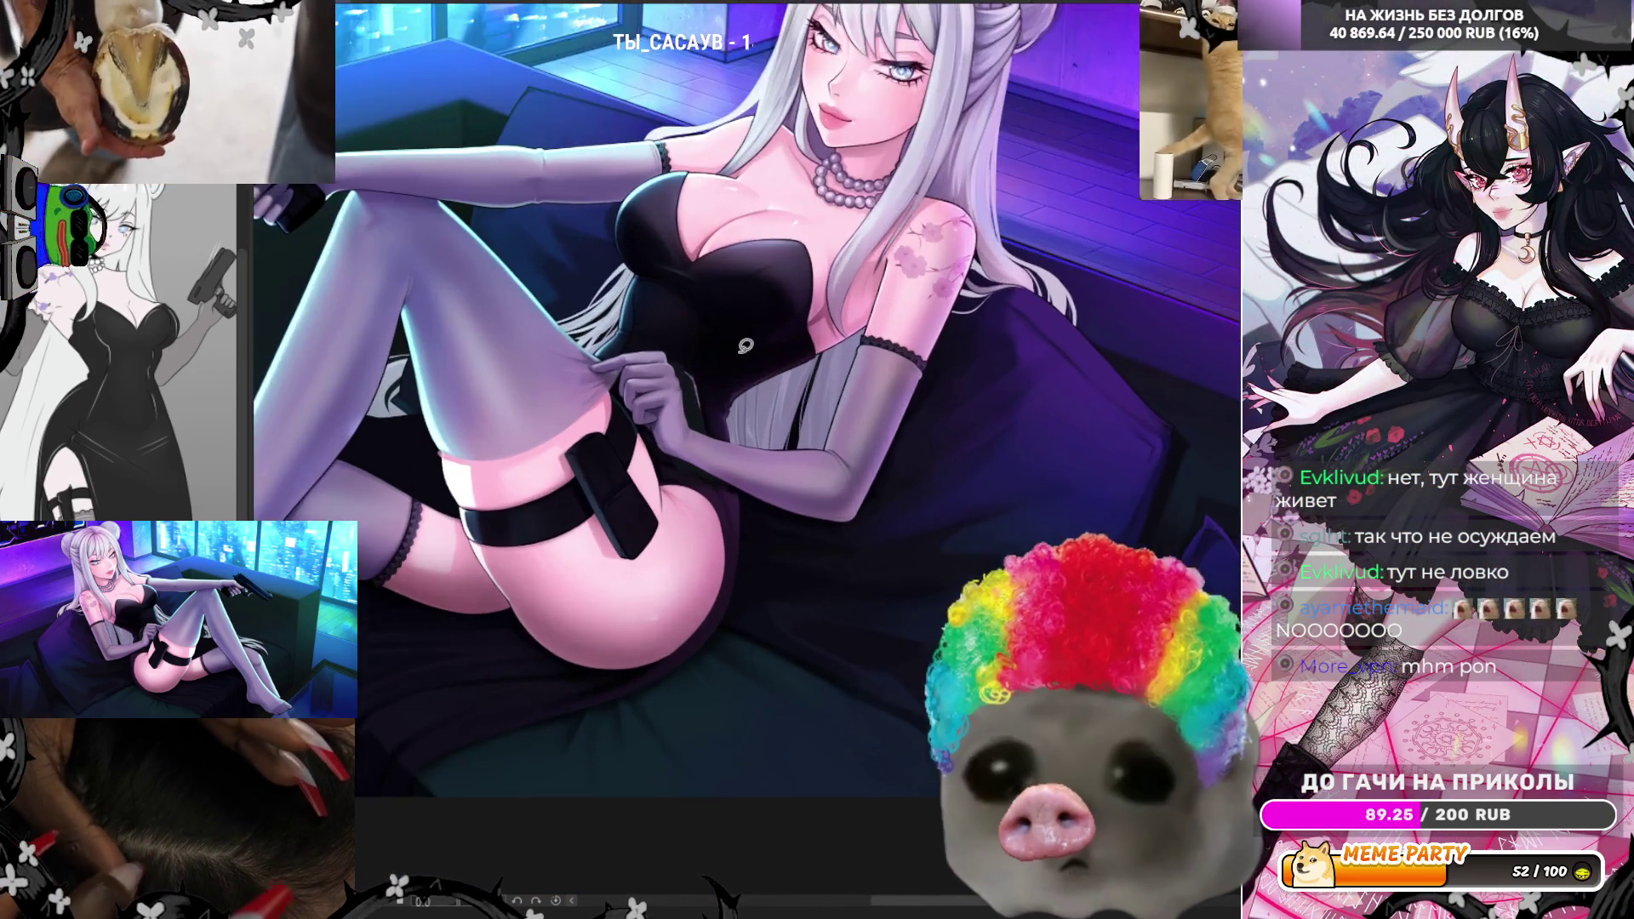
pyautogui.scroll(3, 677, 321)
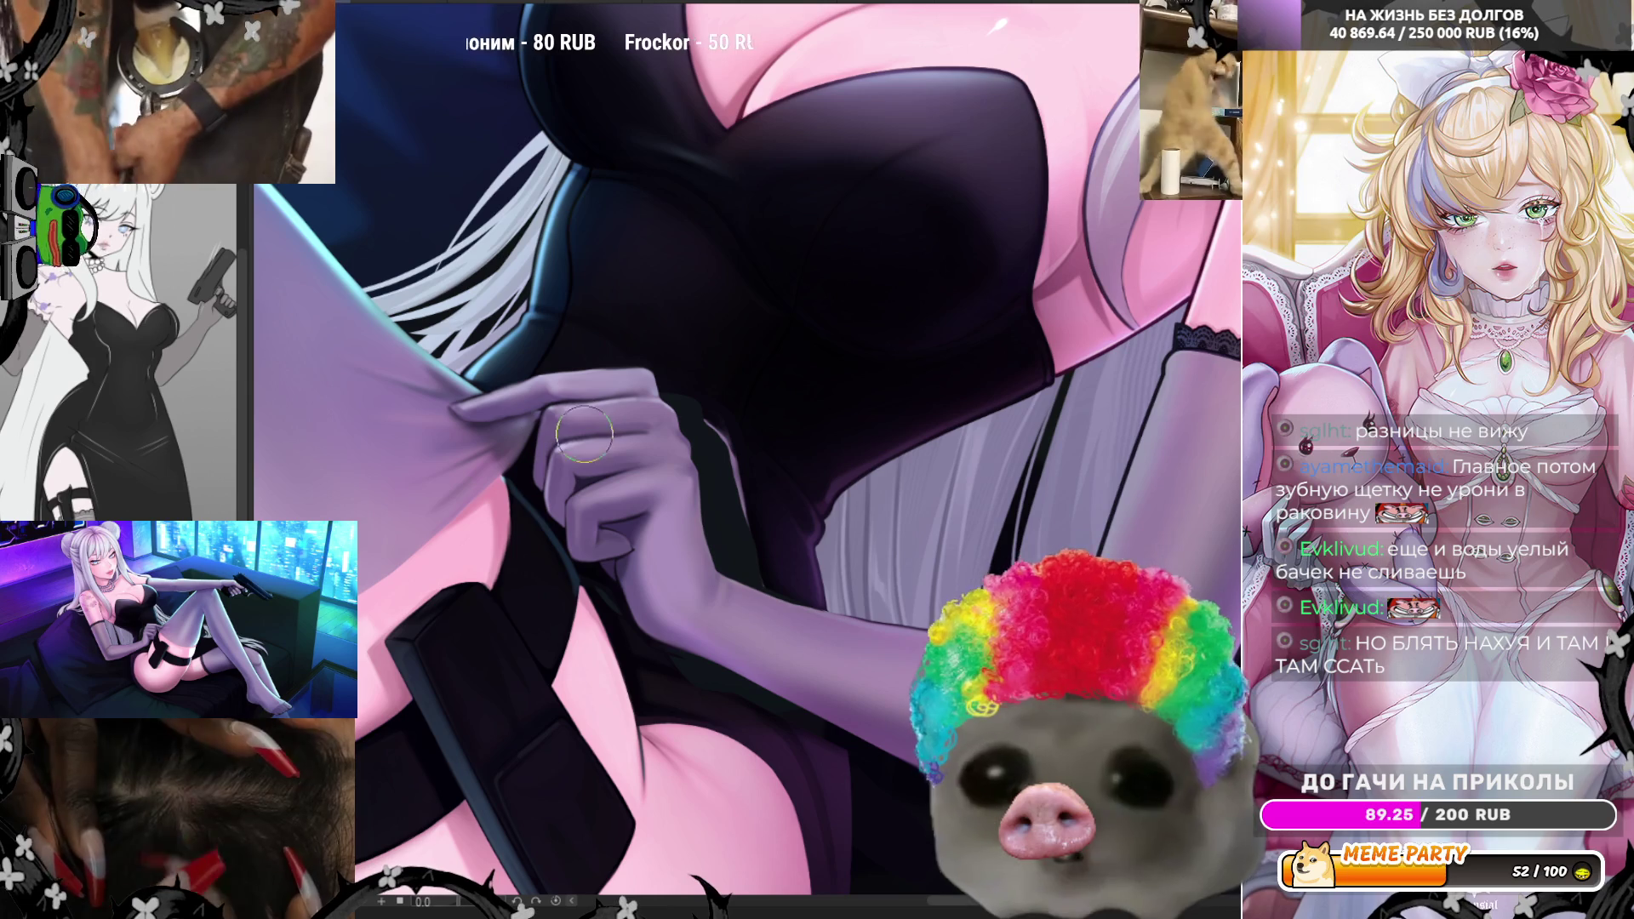
# - Zoom in on the gloved fist and tilt the view to frame it closely
pyautogui.scroll(-3, 519, 451)
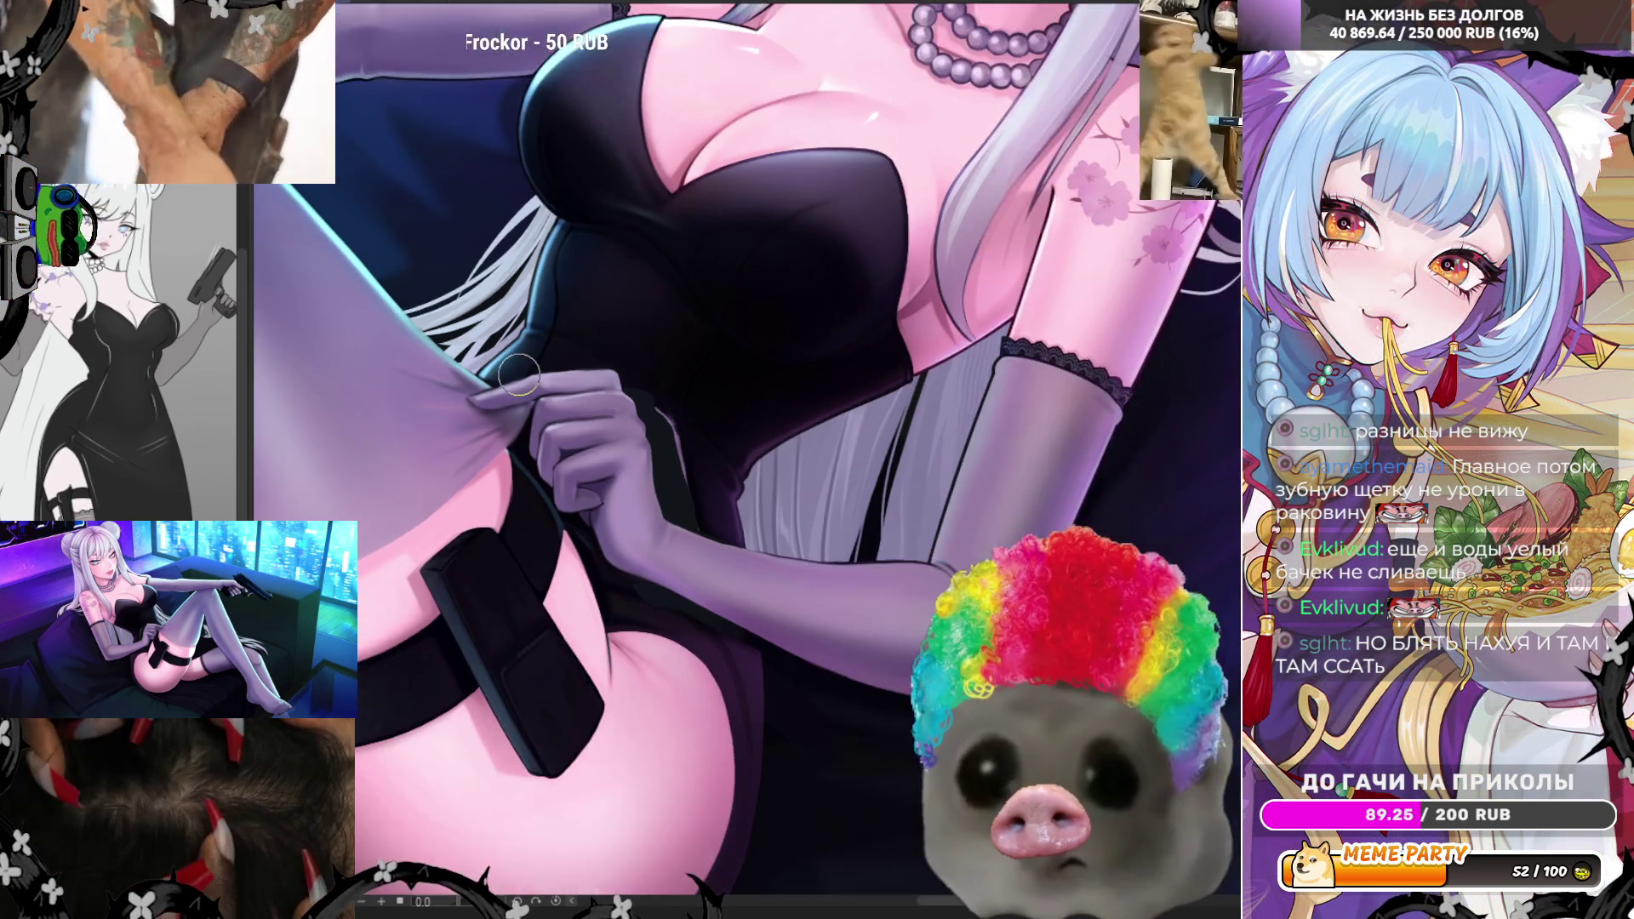
pyautogui.scroll(5, 520, 451)
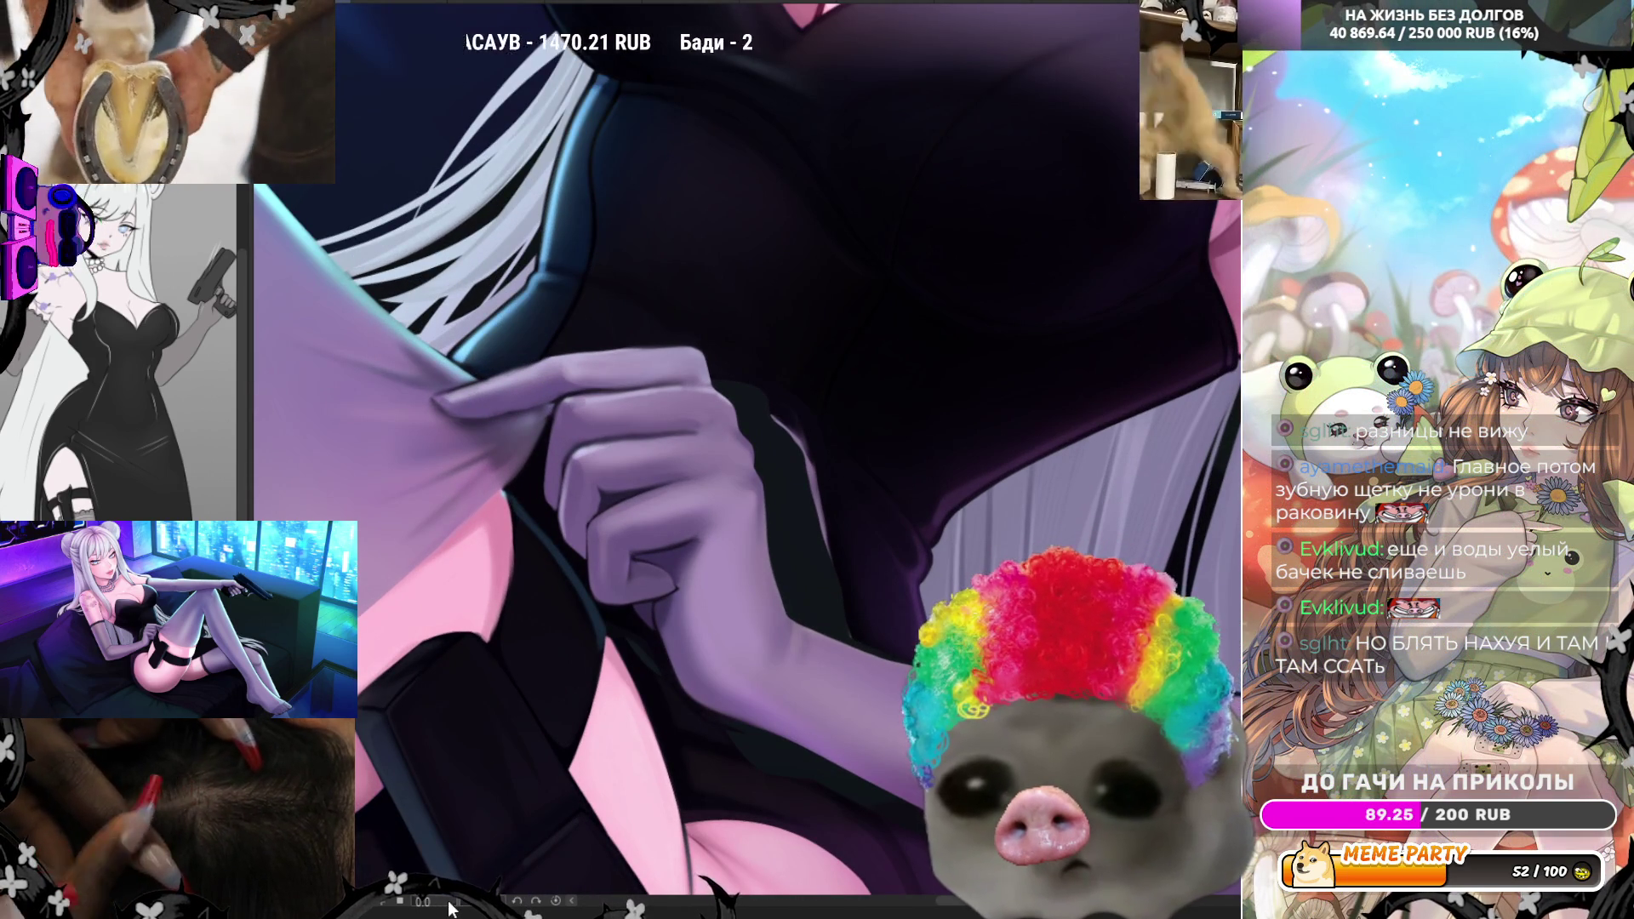
pyautogui.scroll(5, 448, 909)
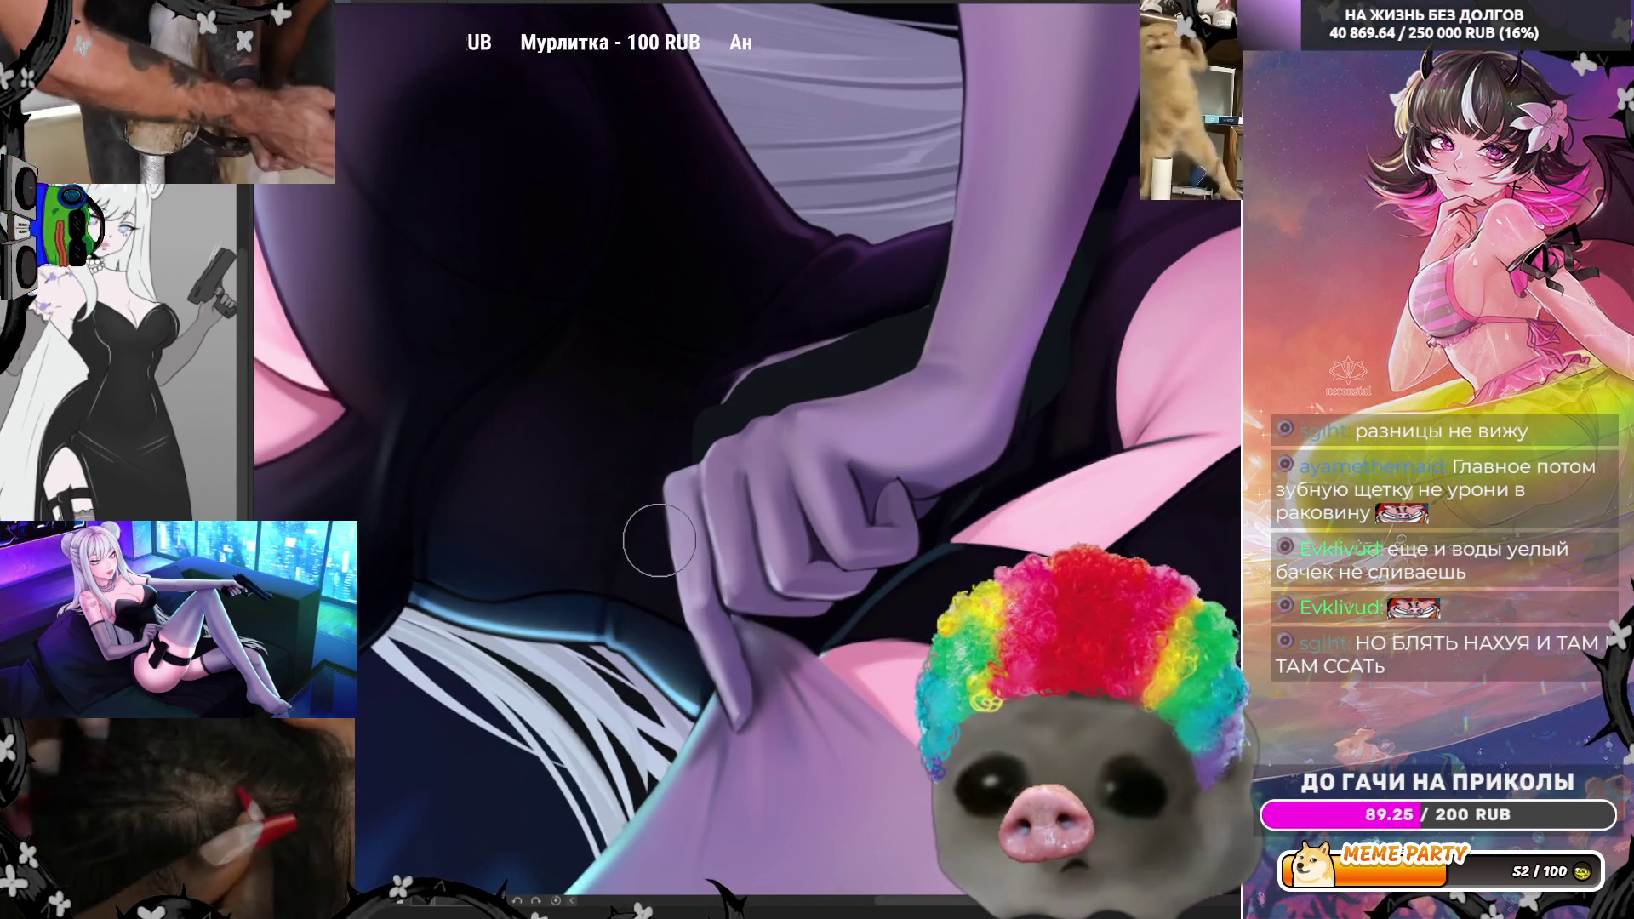
pyautogui.moveTo(675, 171); pyautogui.dragTo(748, 372)
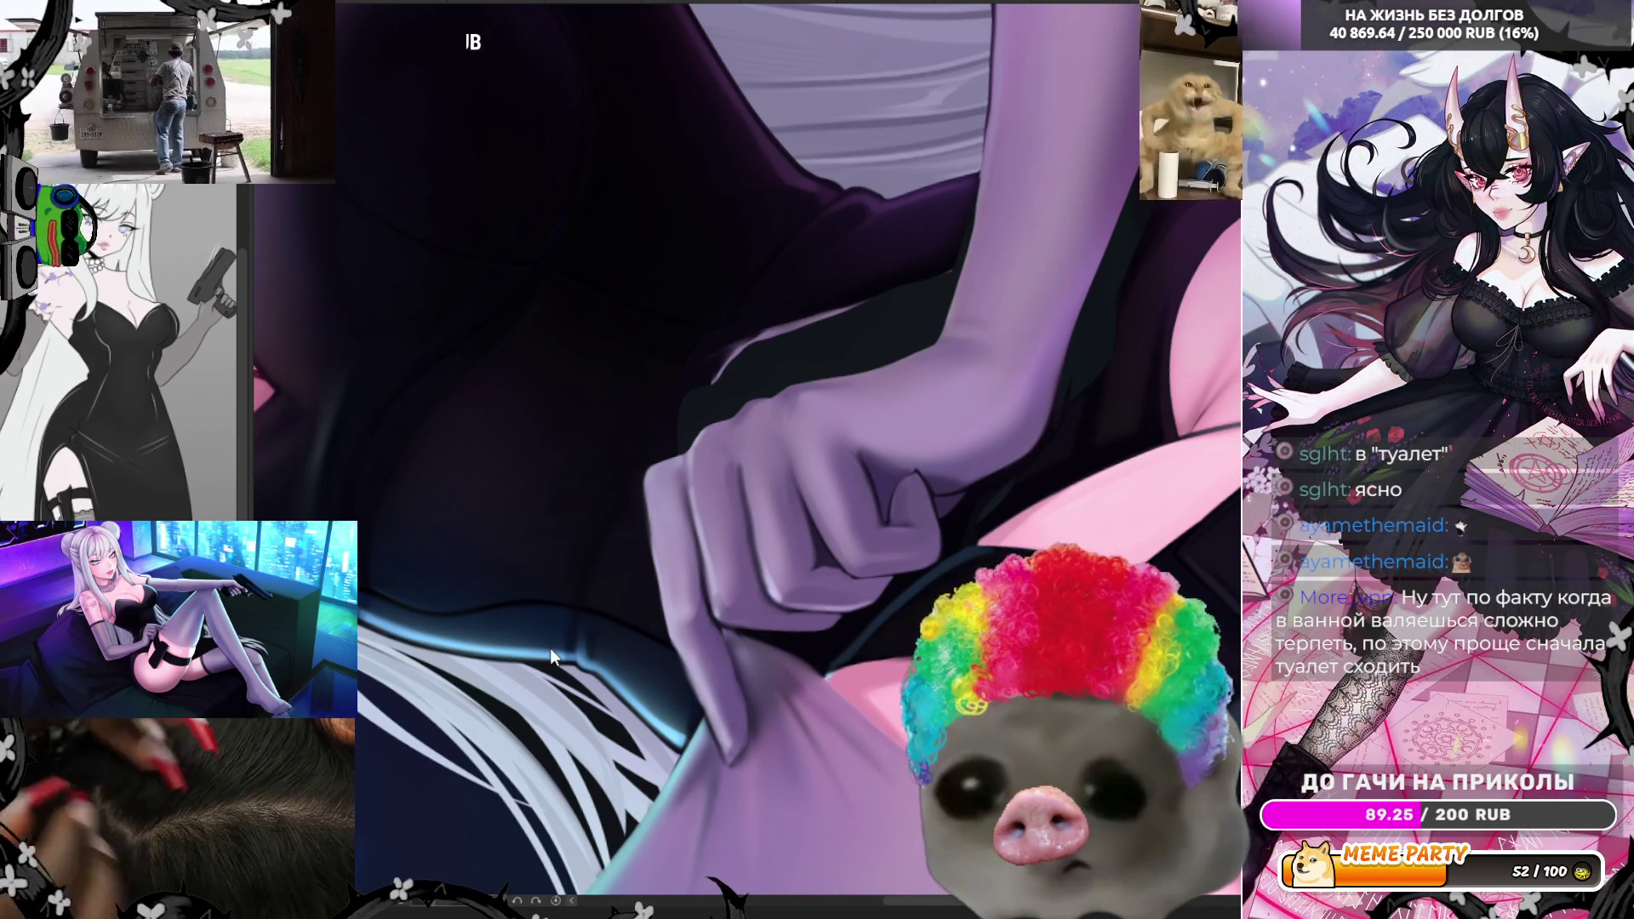
pyautogui.scroll(-3, 718, 513)
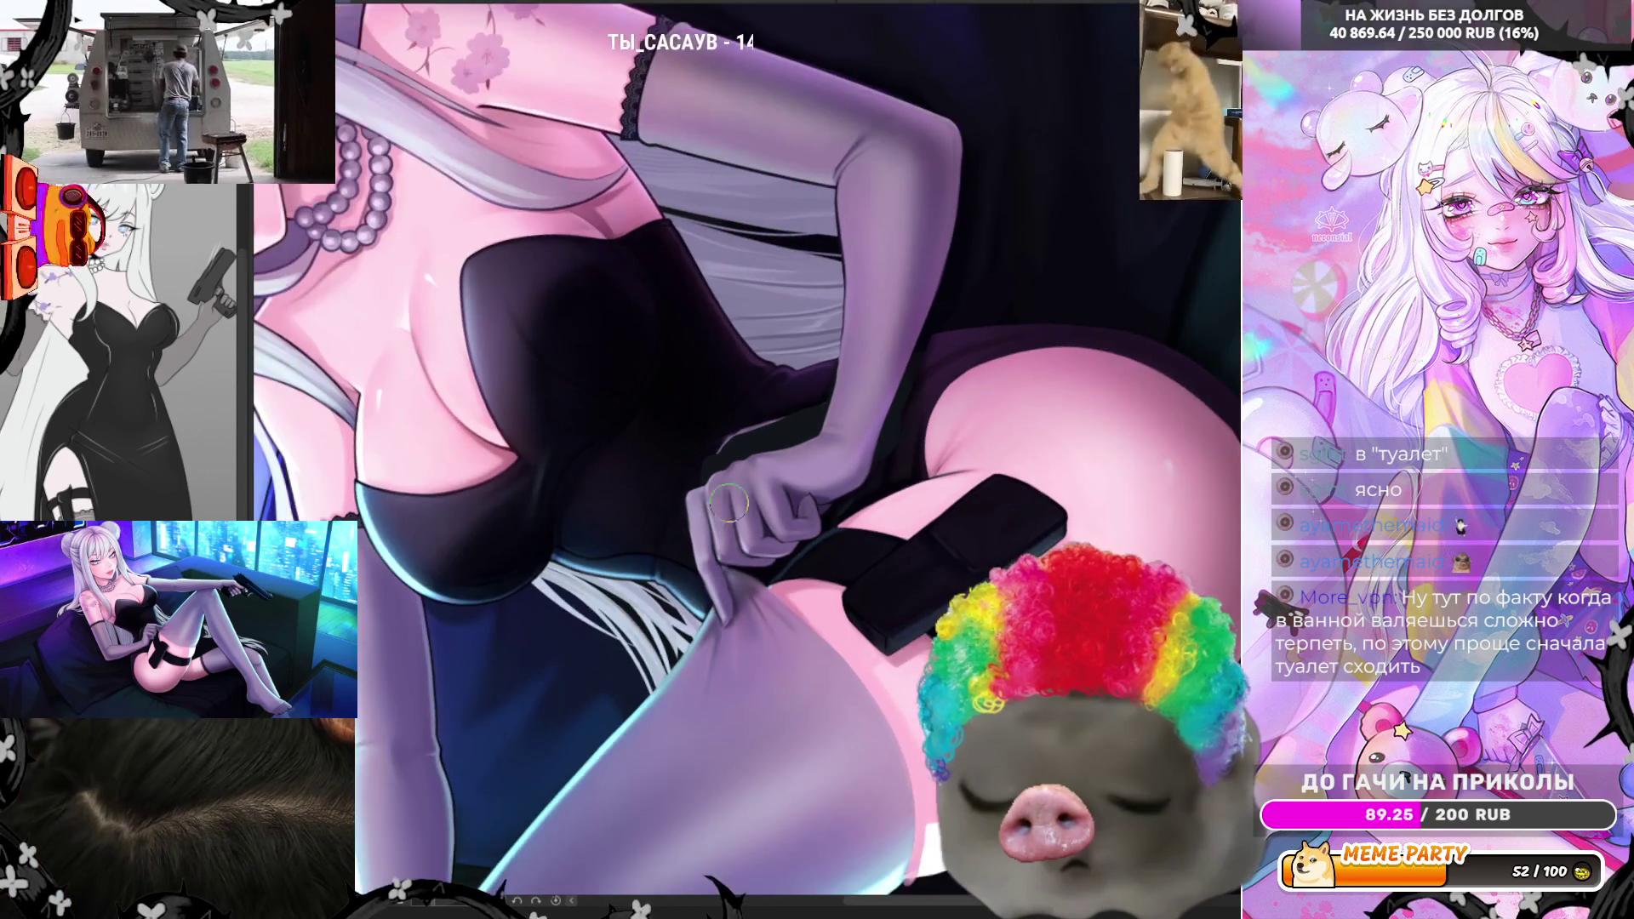
pyautogui.scroll(3, 723, 508)
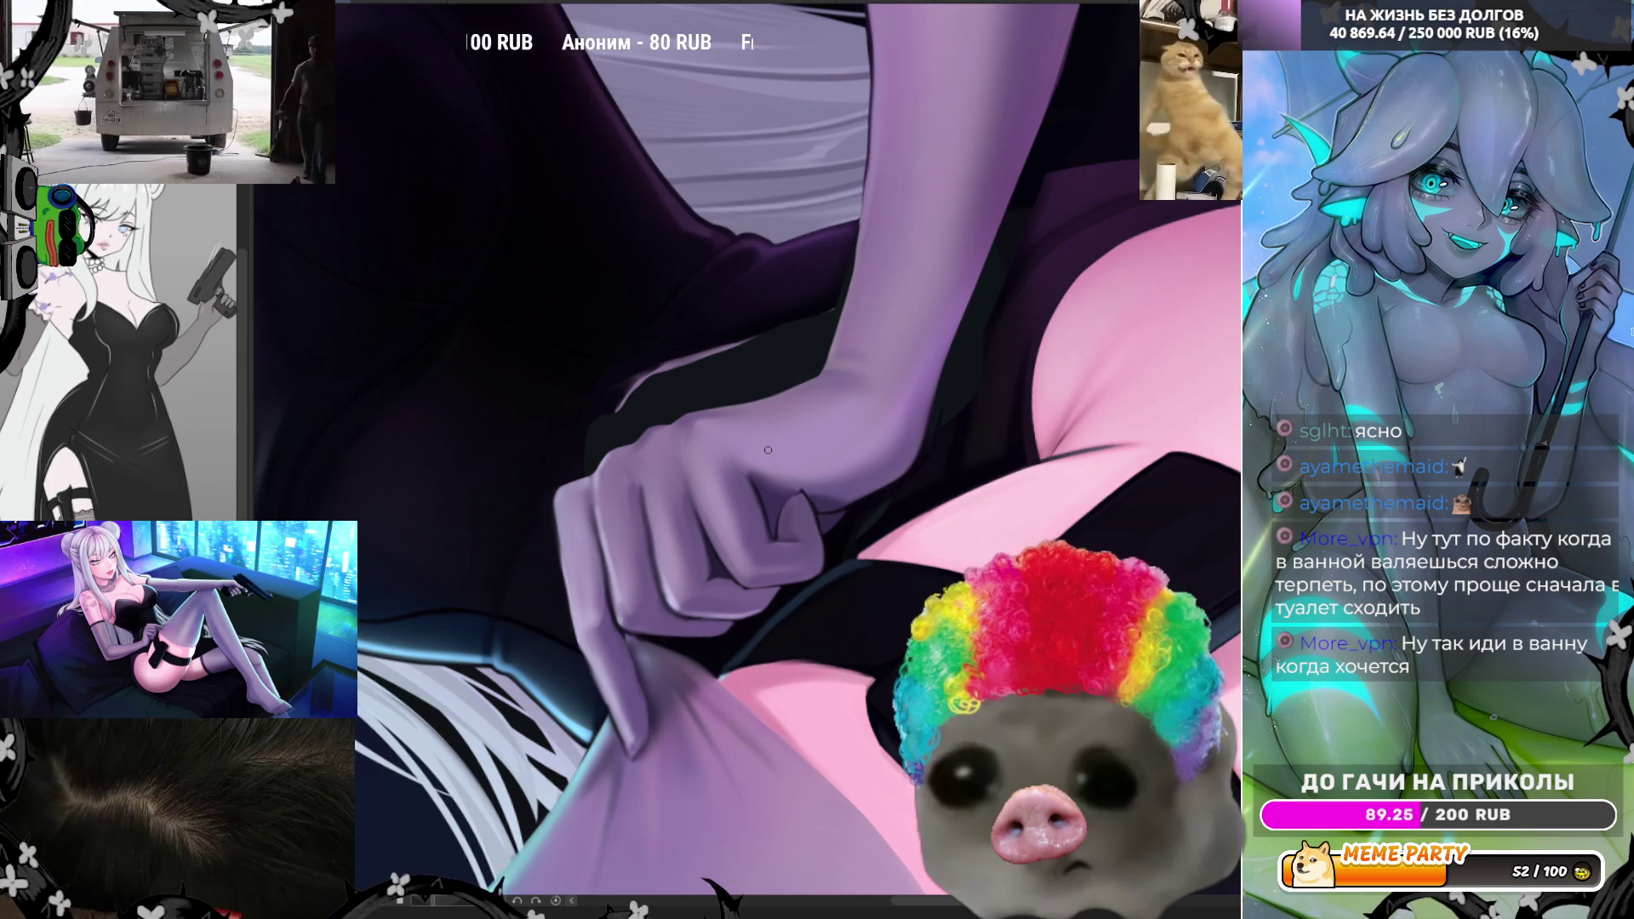
pyautogui.scroll(2, 577, 544)
# - Zoom in and repaint the lowered finger's left edge with a soft brush to smooth it
pyautogui.scroll(1, 576, 545)
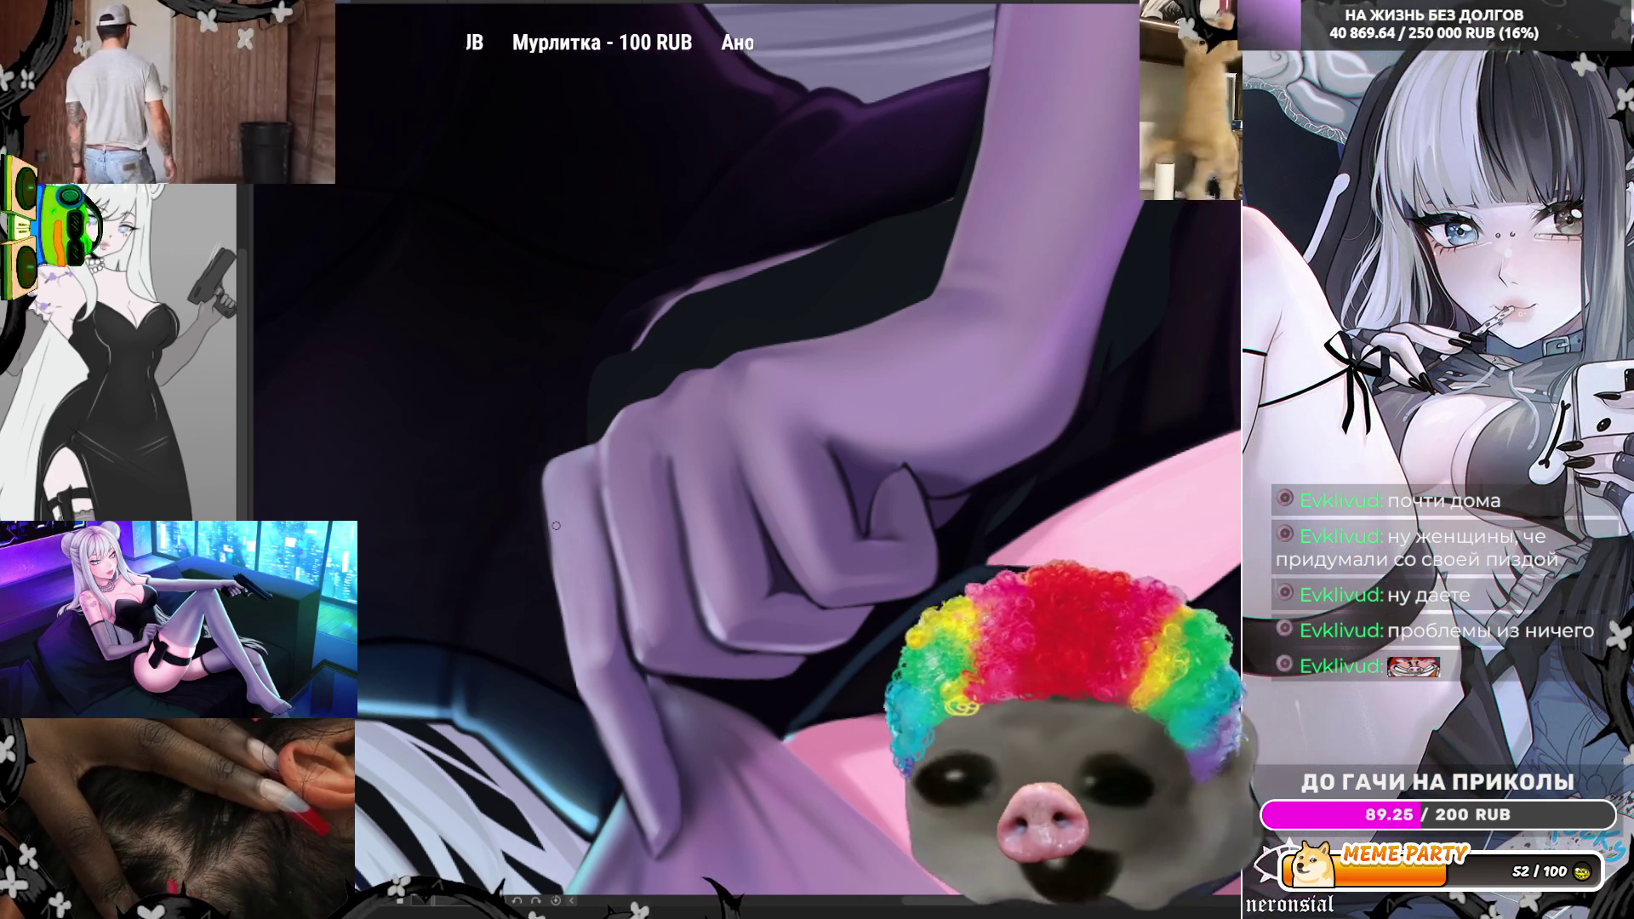
pyautogui.moveTo(560, 592); pyautogui.dragTo(543, 456)
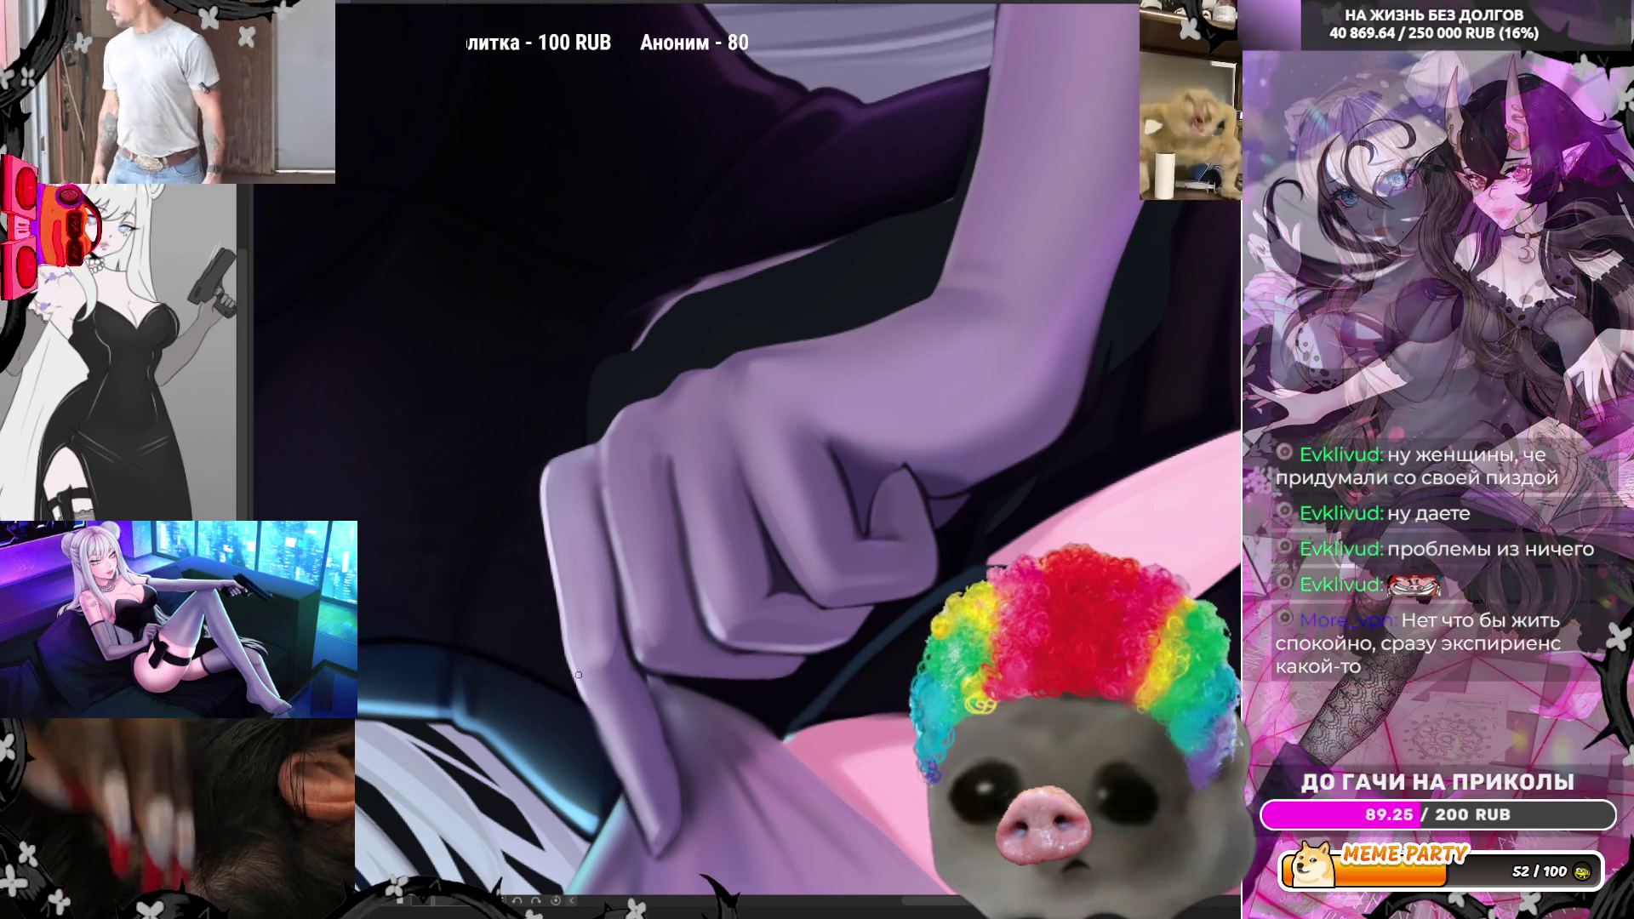
# - Draw a thin dark line along the lowered finger, then paint a bright highlight along its edge
pyautogui.moveTo(639, 837)
pyautogui.mouseDown()
pyautogui.moveTo(579, 679)
pyautogui.moveTo(616, 771)
pyautogui.mouseUp()
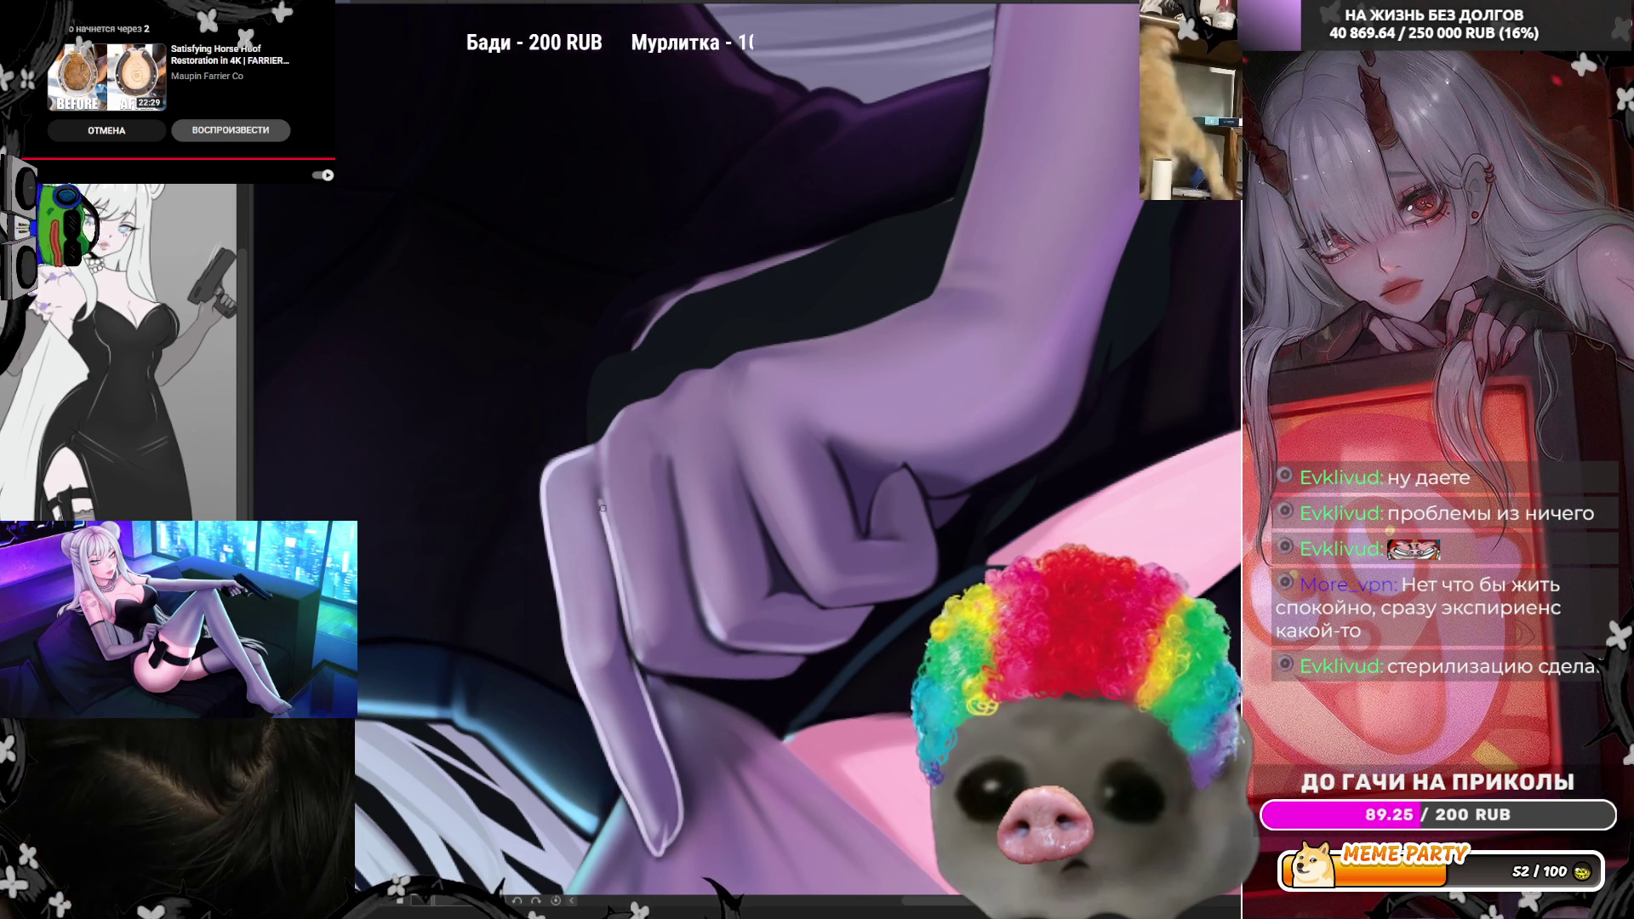
pyautogui.moveTo(601, 508); pyautogui.dragTo(620, 593)
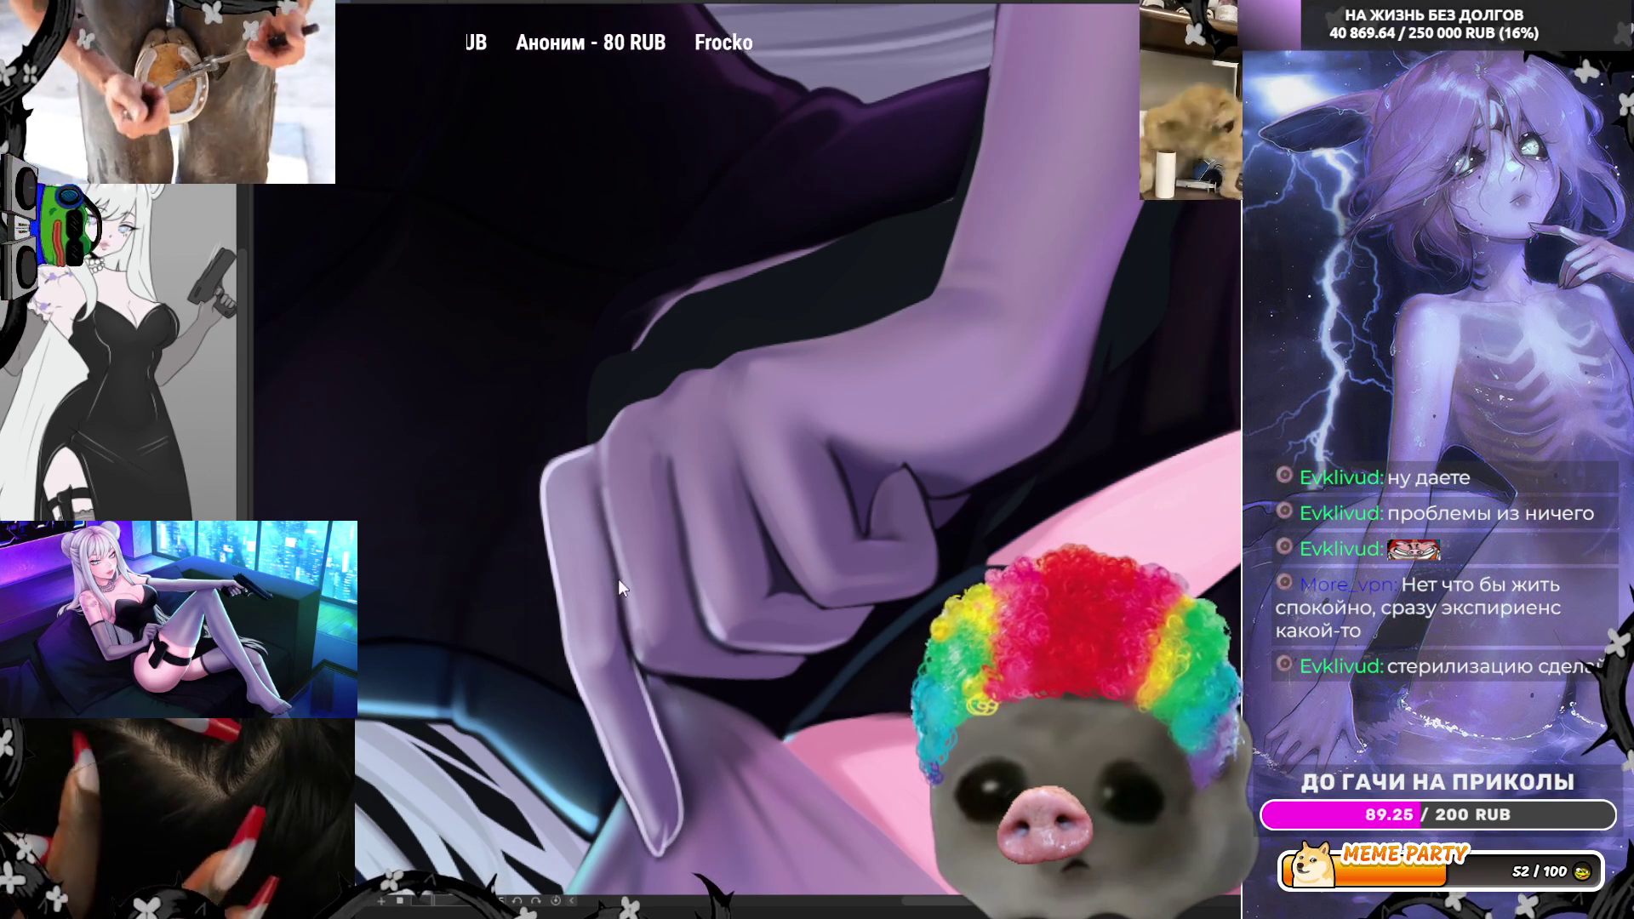
pyautogui.moveTo(604, 541); pyautogui.dragTo(653, 672)
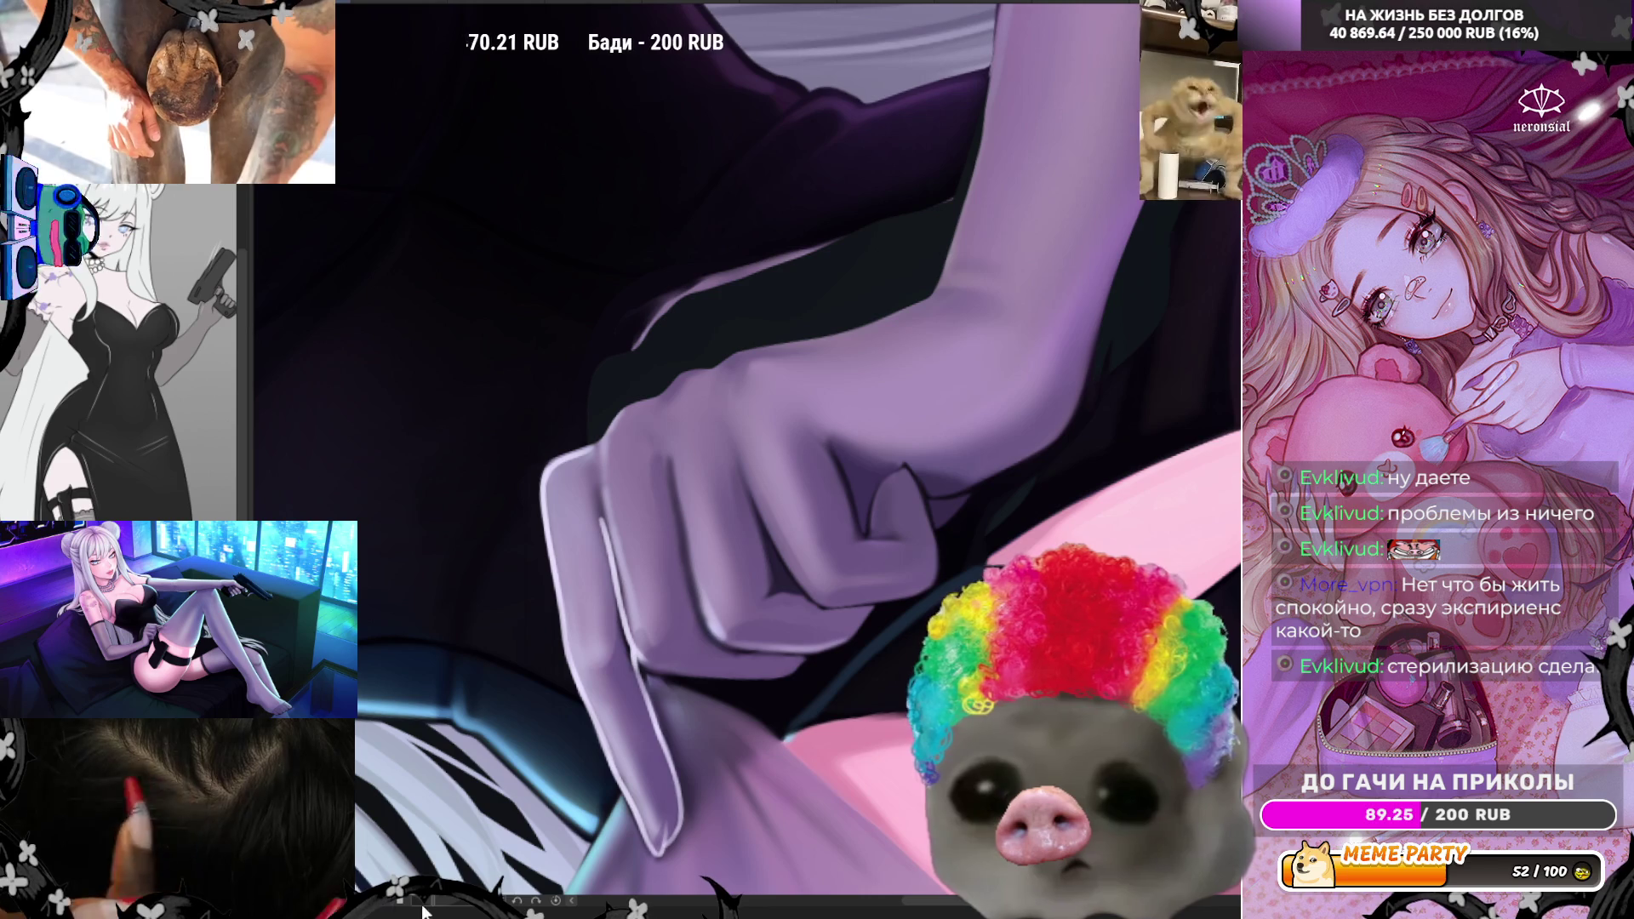
pyautogui.scroll(-3, 534, 409)
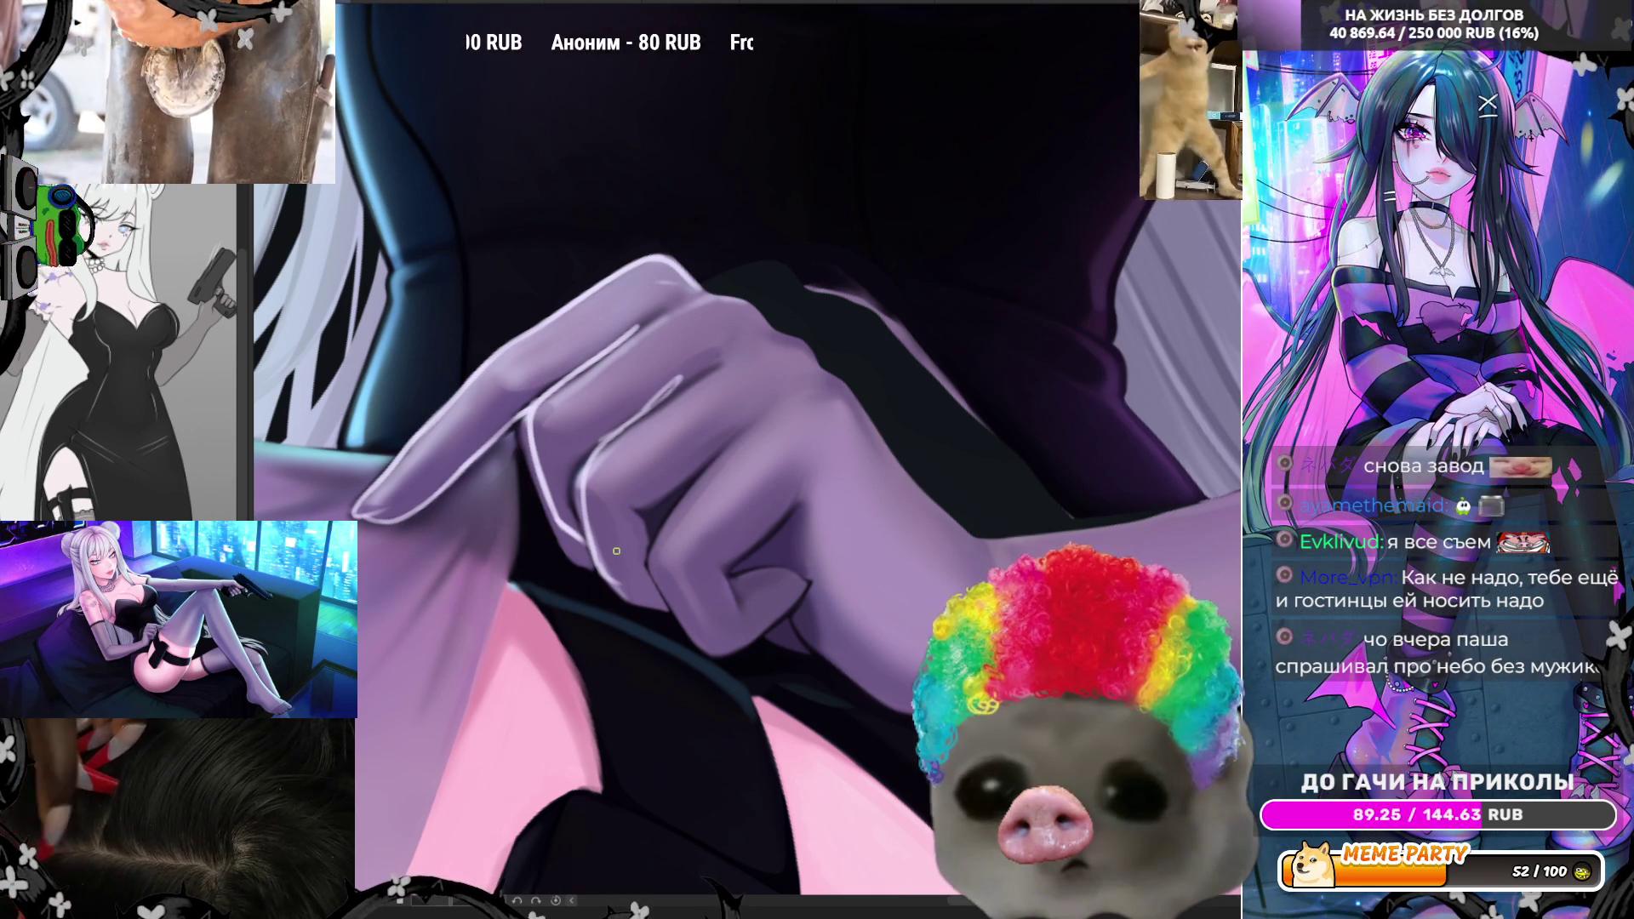
# - Pan the canvas to frame the upper part of the gloved hand
pyautogui.moveTo(460, 905); pyautogui.dragTo(408, 639)
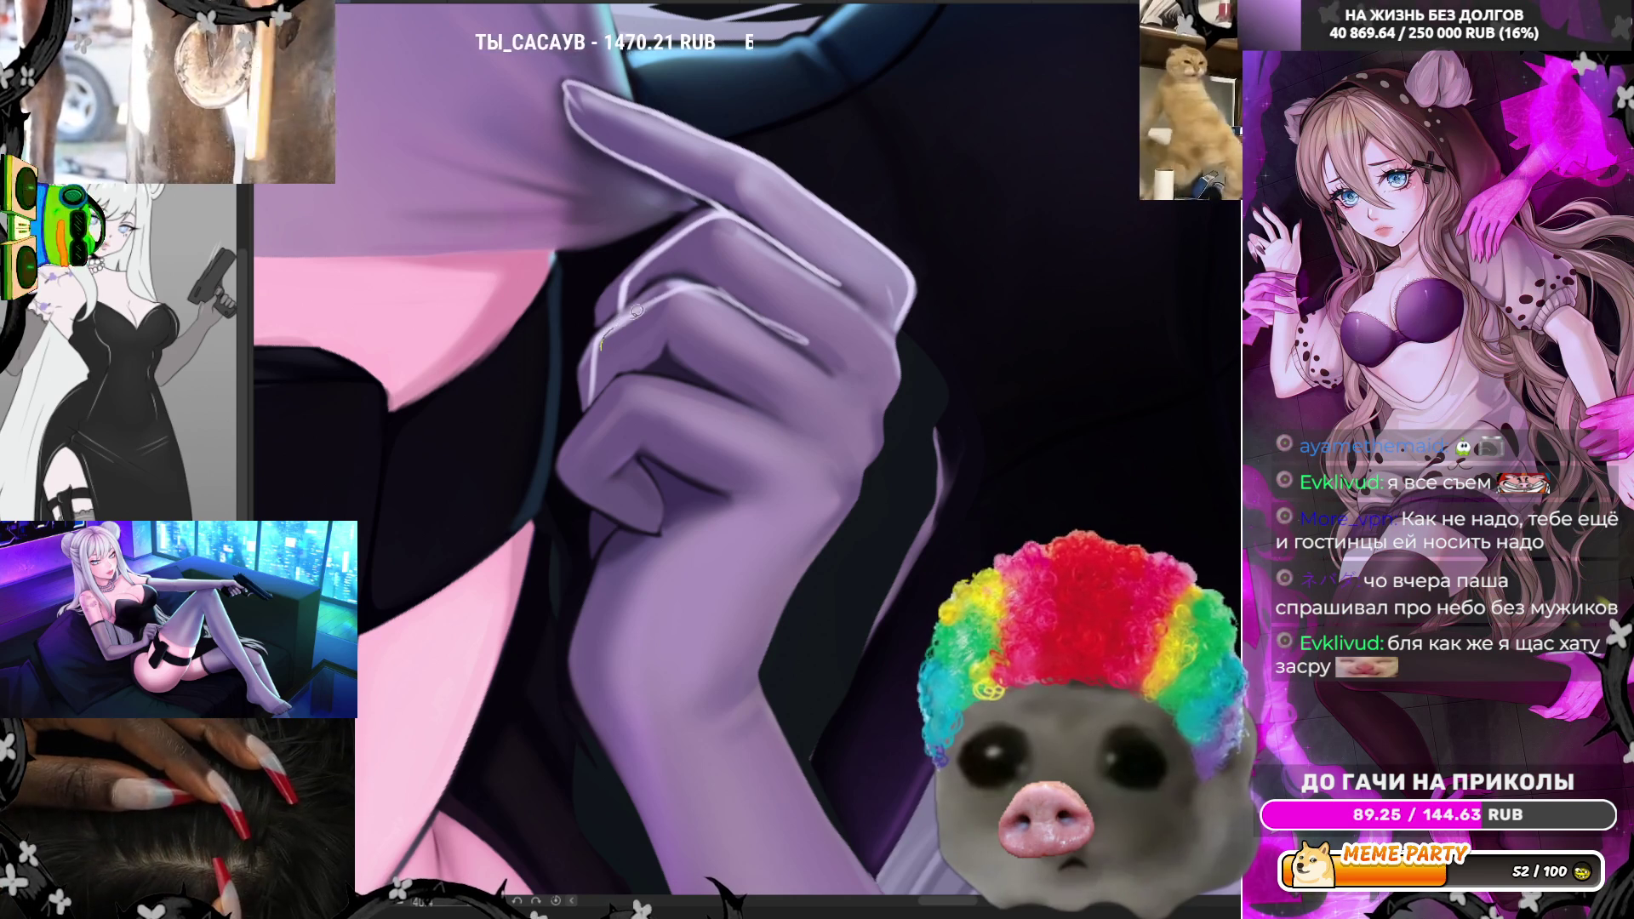
# - Stroke a thin light rim along the glove's knuckle edge with a fine brush
pyautogui.moveTo(628, 315); pyautogui.dragTo(687, 301)
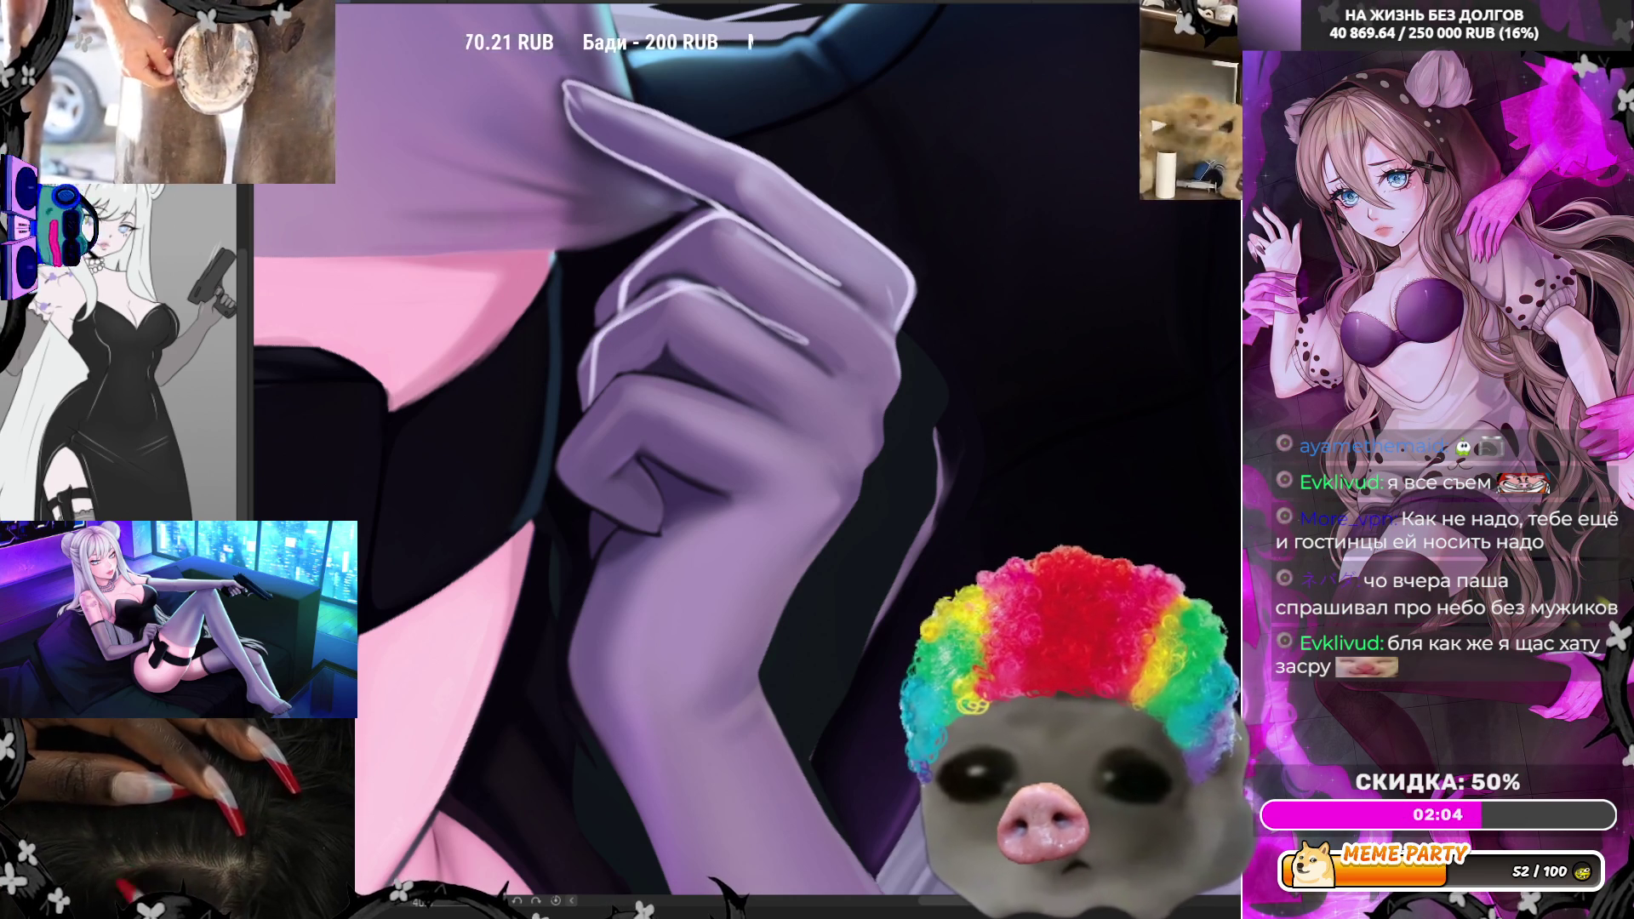
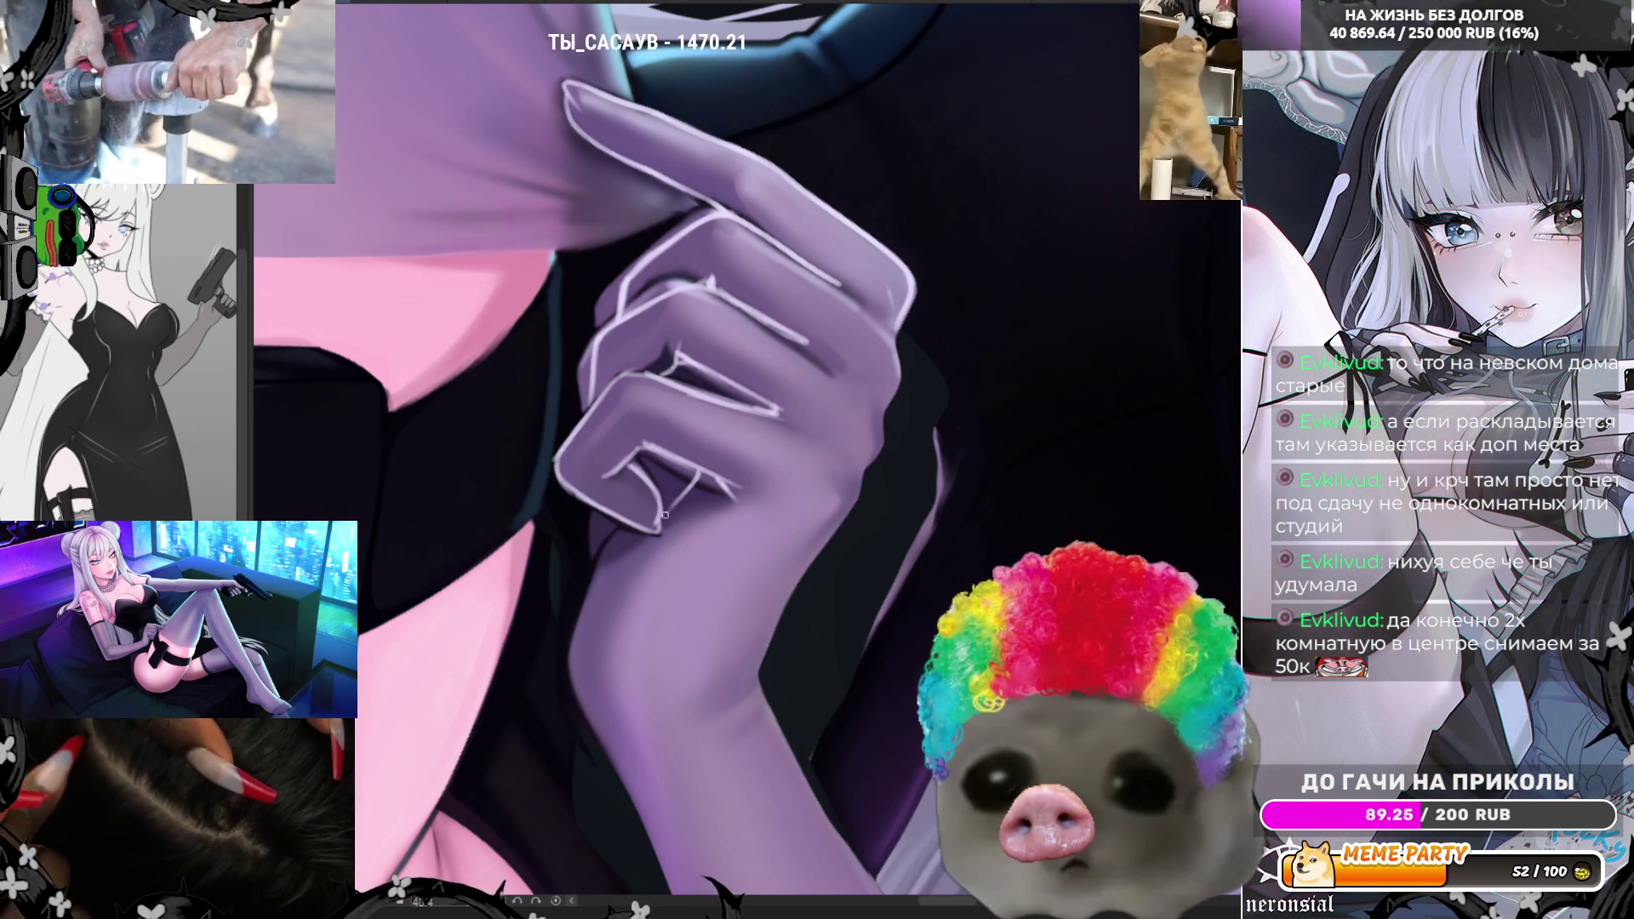
# - Stroke thin light rim lines down the wrist and forearm, then along the finger up to the fabric
pyautogui.moveTo(637, 544)
pyautogui.mouseDown()
pyautogui.moveTo(596, 615)
pyautogui.moveTo(589, 683)
pyautogui.mouseUp()
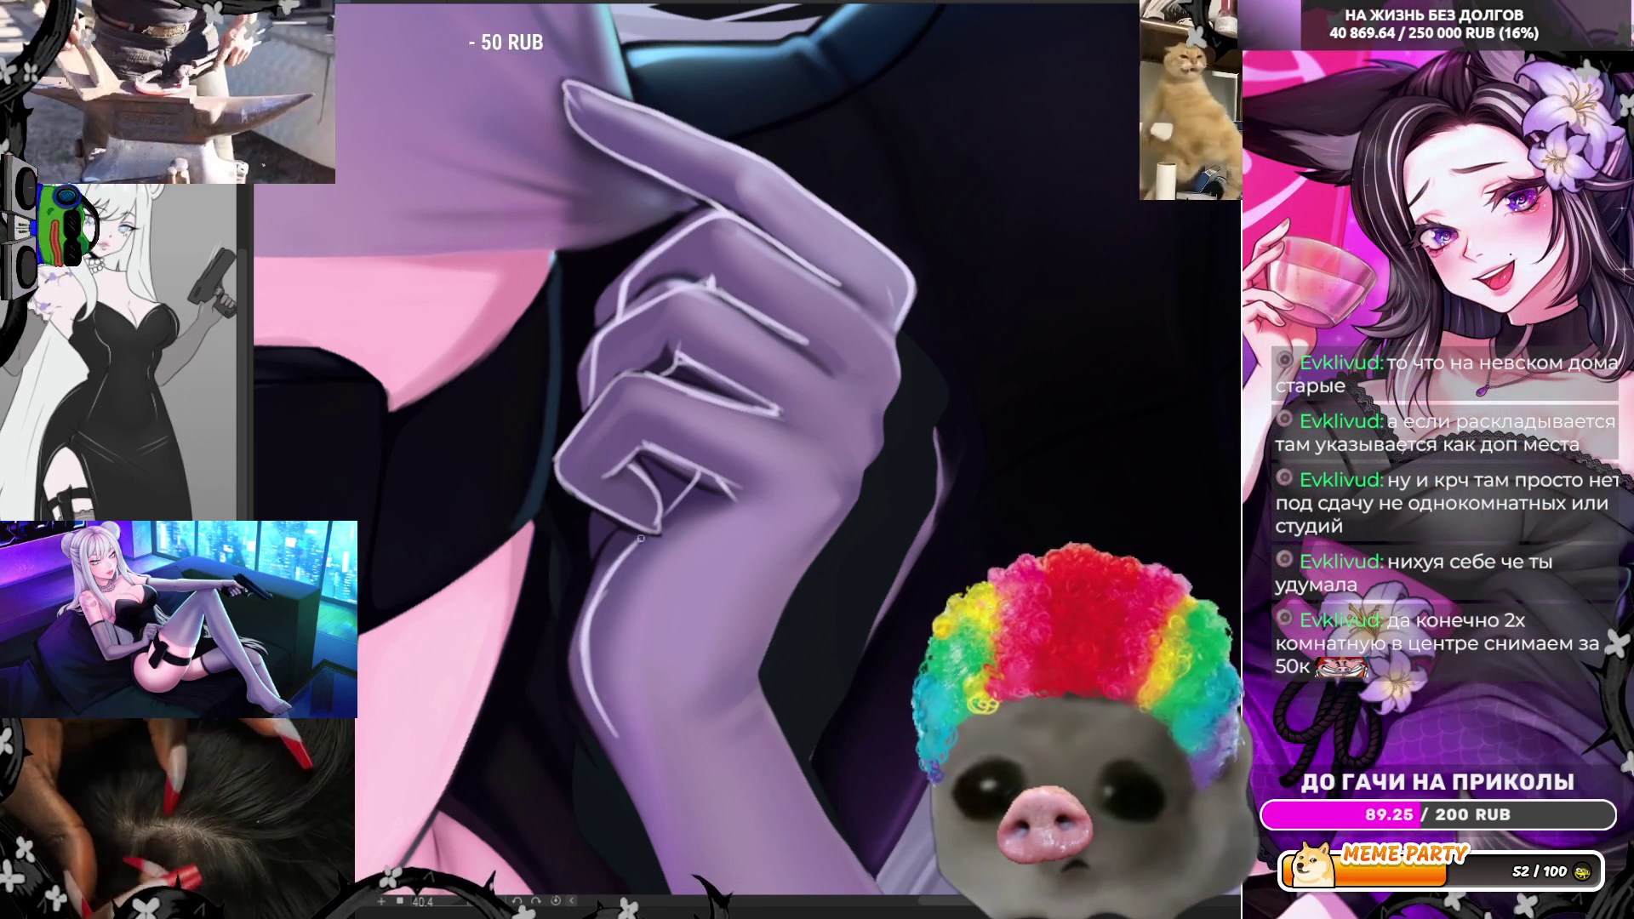
pyautogui.moveTo(598, 698); pyautogui.dragTo(622, 738)
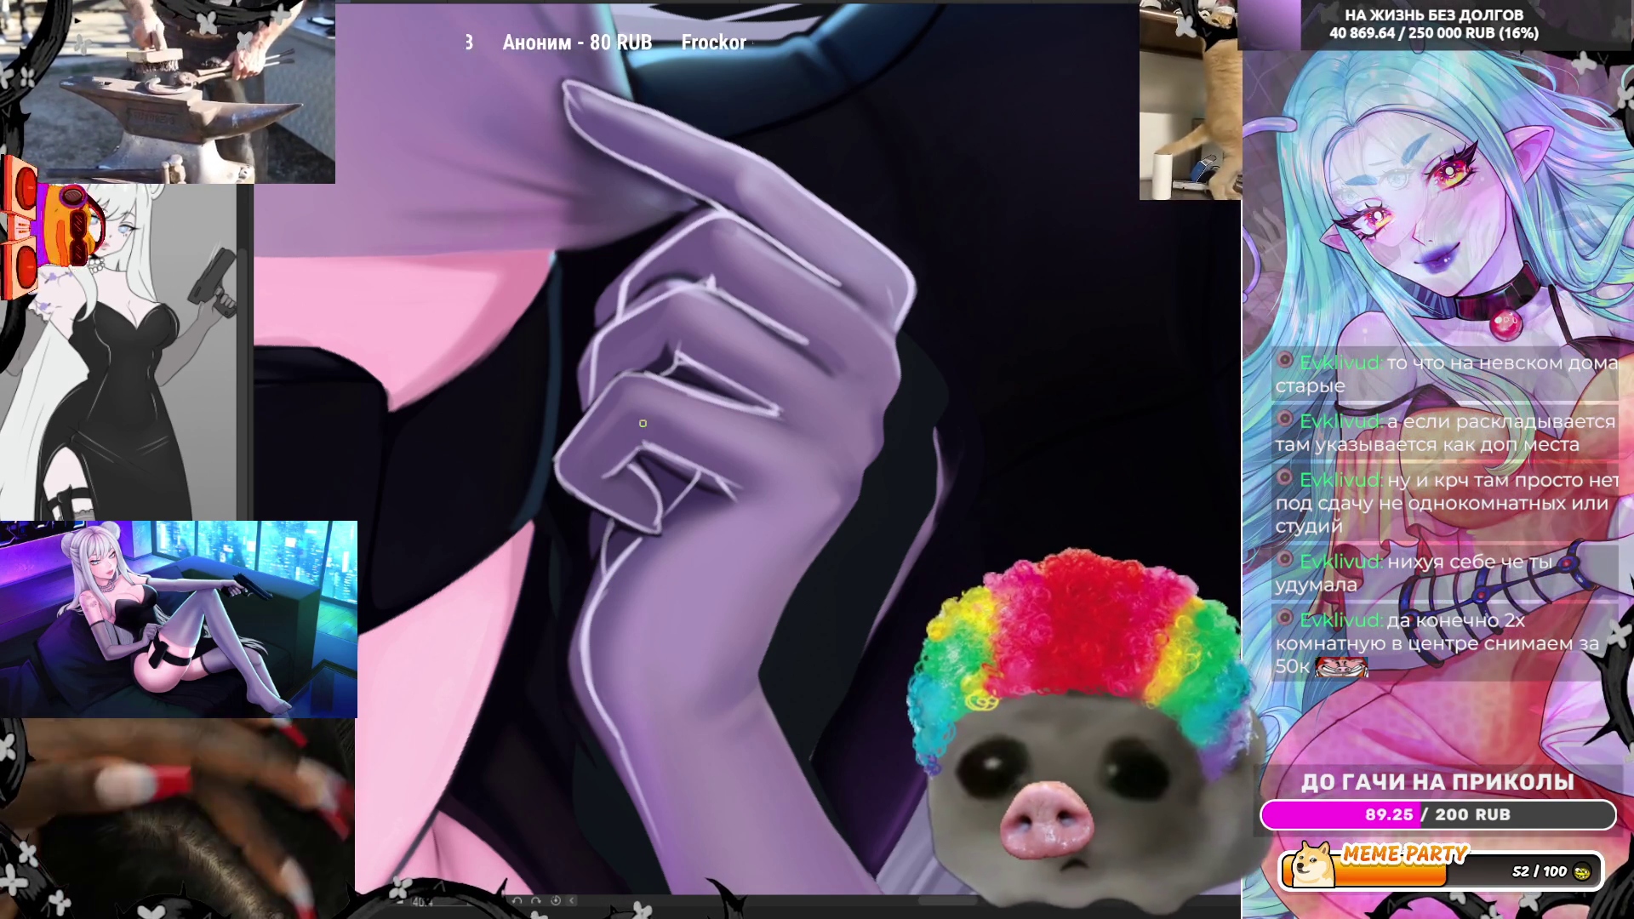
pyautogui.moveTo(630, 277)
pyautogui.mouseDown()
pyautogui.moveTo(606, 223)
pyautogui.moveTo(613, 245)
pyautogui.mouseUp()
pyautogui.moveTo(593, 154)
pyautogui.mouseDown()
pyautogui.moveTo(598, 189)
pyautogui.moveTo(658, 204)
pyautogui.mouseUp()
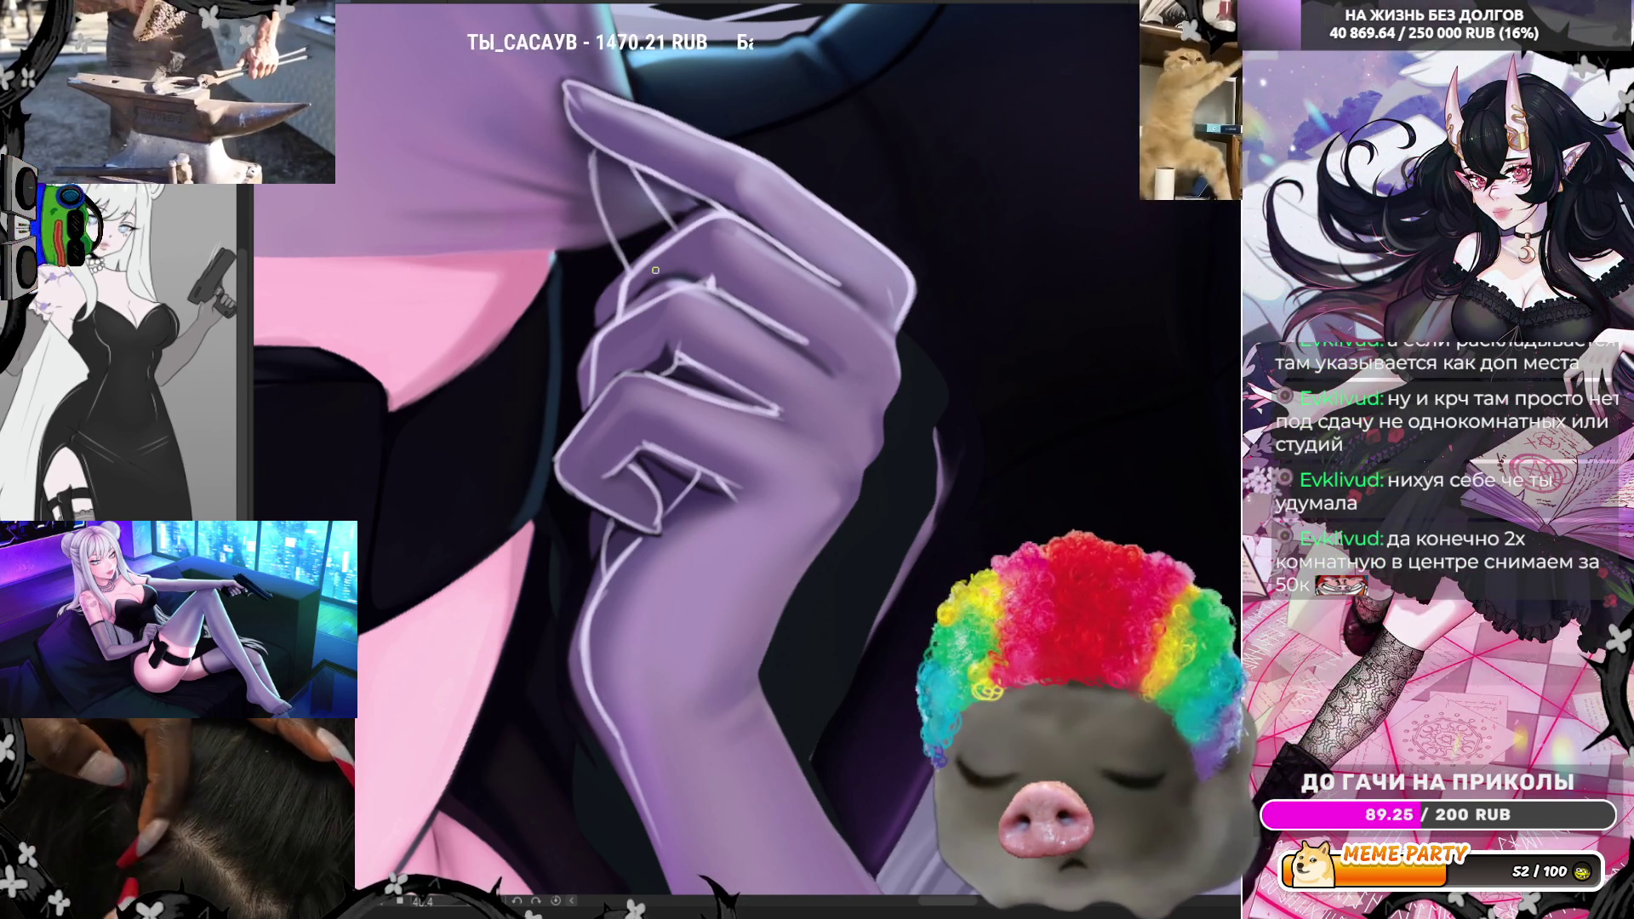